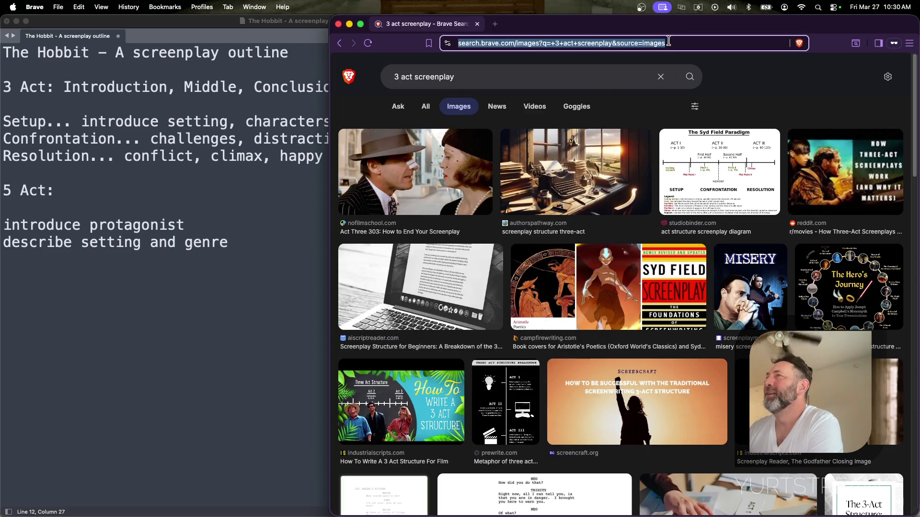
- Search Brave for 'movie with the spinning top', close the browser and return to the outline
{"action": "left_click", "coordinate": [669, 43]}
{"action": "type", "text": "movie w"}
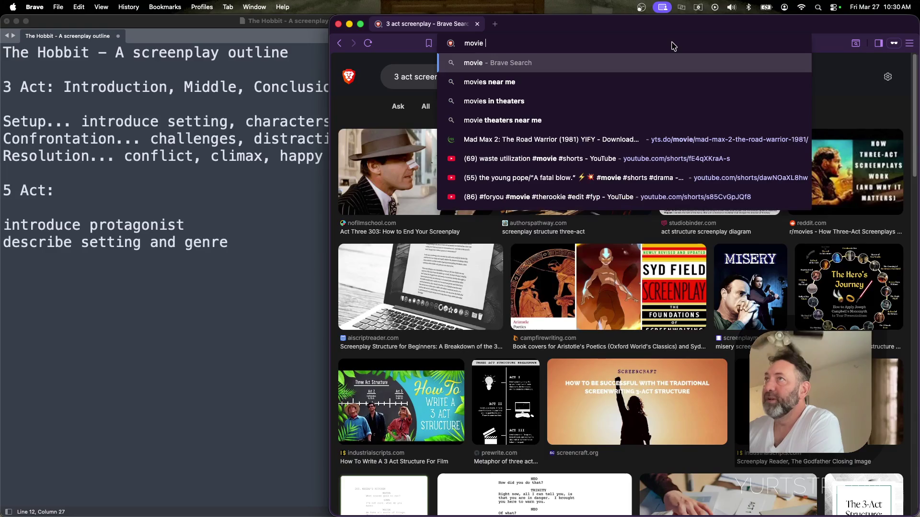
{"action": "type", "text": "ith the spinning t"}
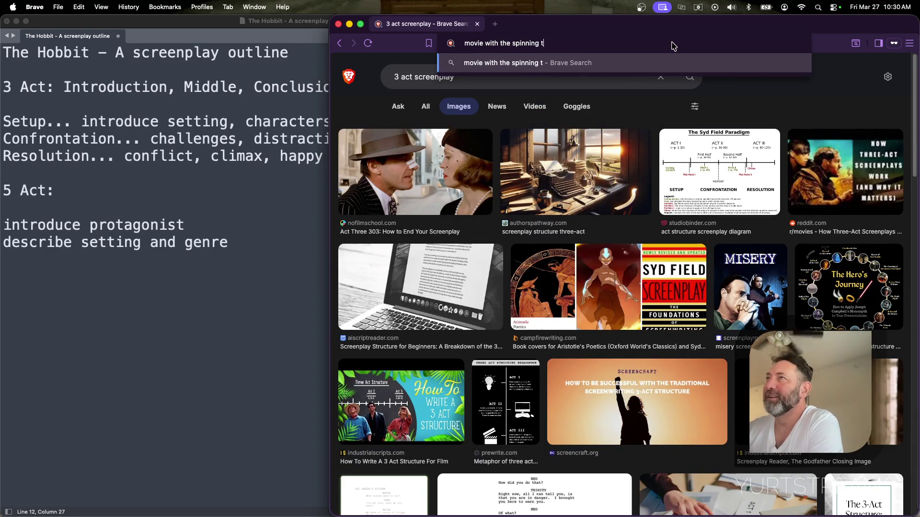
{"action": "type", "text": "op"}
{"action": "key", "text": "Return"}
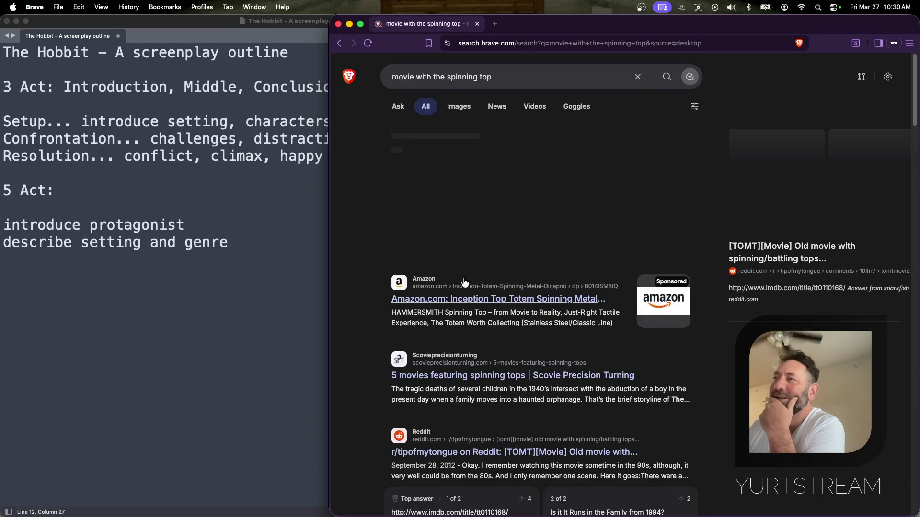
{"action": "left_click", "coordinate": [477, 23]}
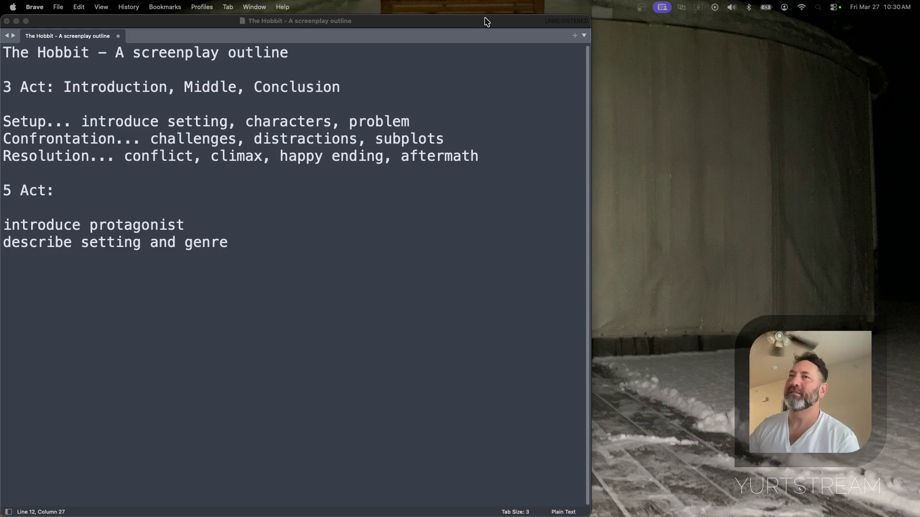
{"action": "left_click", "coordinate": [291, 257]}
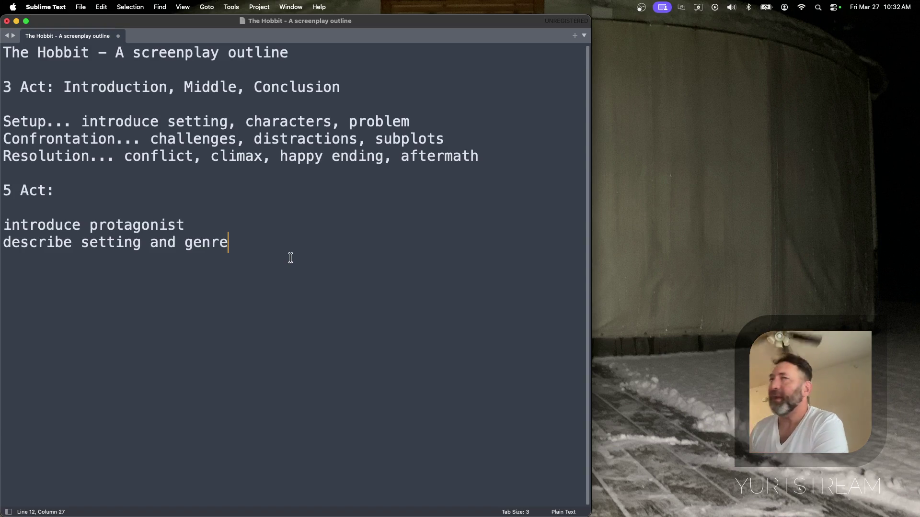
- Select the outline text from the 3 Act line downward
{"action": "left_click_drag", "start_coordinate": [191, 263], "coordinate": [6, 87]}
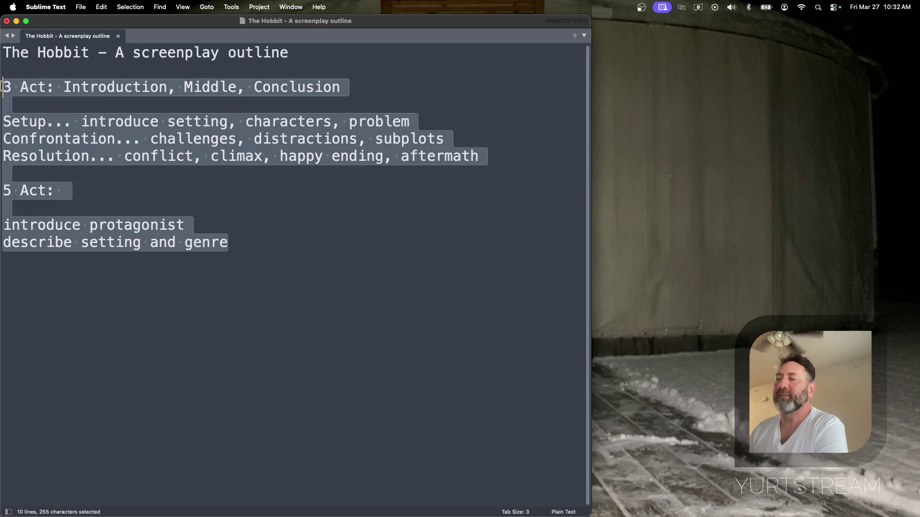
{"action": "type", "text": "Her"}
{"action": "key", "text": "super+z"}
{"action": "key", "text": "Up"}
{"action": "key", "text": "Down"}
{"action": "key", "text": "Down"}
{"action": "key", "text": "shift+Down"}
{"action": "key", "text": "shift+Down"}
{"action": "key", "text": "shift+Down"}
{"action": "key", "text": "shift+Down"}
{"action": "key", "text": "BackSpace"}
{"action": "key", "text": "super+z"}
{"action": "key", "text": "Down"}
{"action": "key", "text": "Down"}
{"action": "key", "text": "Down"}
{"action": "key", "text": "Down"}
{"action": "key", "text": "super+Right"}
{"action": "key", "text": "shift+Up"}
{"action": "key", "text": "shift+super+Left"}
{"action": "key", "text": "shift+Up"}
{"action": "key", "text": "shift+Up"}
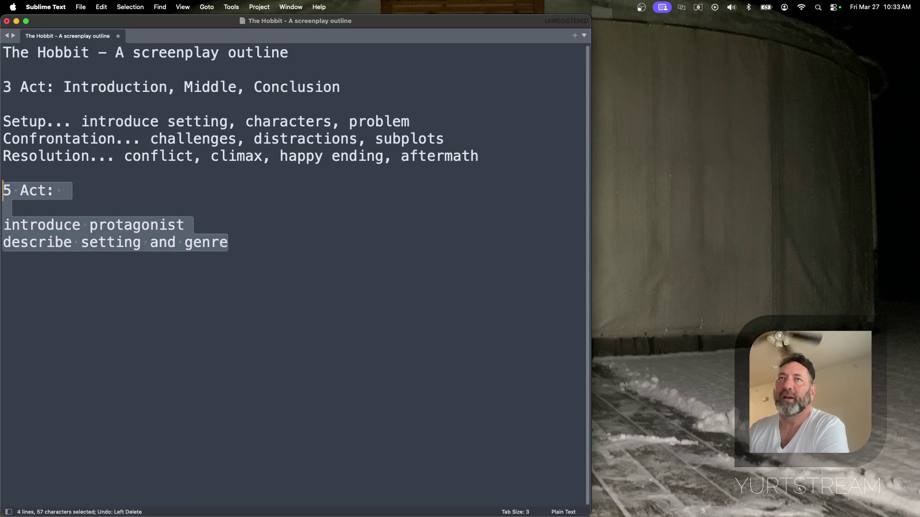
{"action": "key", "text": "BackSpace"}
{"action": "key", "text": "super+z"}
{"action": "key", "text": "Right"}
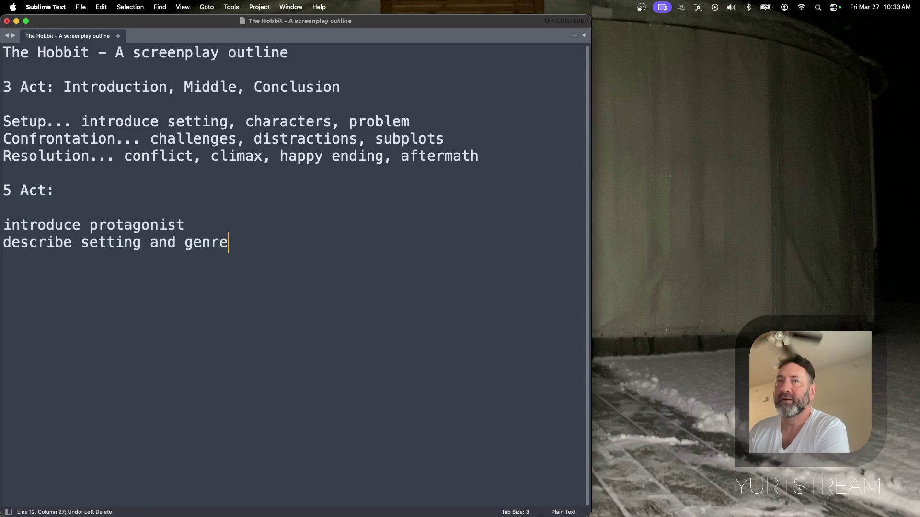
{"action": "key", "text": "Up"}
{"action": "key", "text": "Up"}
{"action": "key", "text": "Up"}
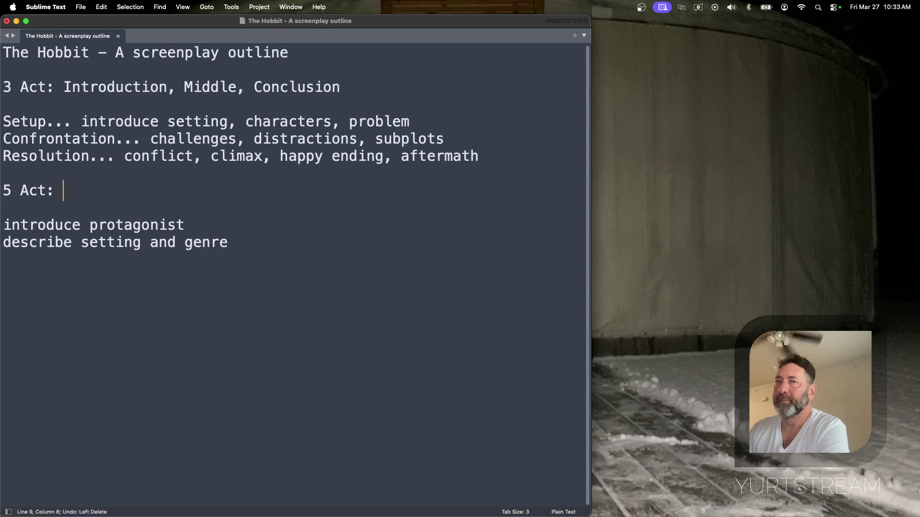
{"action": "type", "text": "I"}
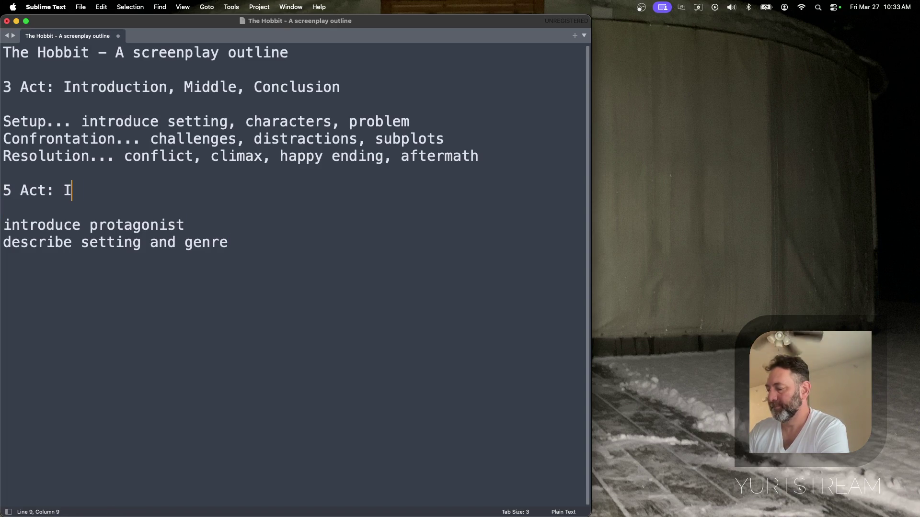
{"action": "type", "text": "Ntro"}
- Fix the miscapitalised Intro and retype the misspelled resolution word
{"action": "key", "text": "BackSpace"}
{"action": "key", "text": "BackSpace"}
{"action": "key", "text": "BackSpace"}
{"action": "key", "text": "BackSpace"}
{"action": "type", "text": "o"}
{"action": "key", "text": "BackSpace"}
{"action": "type", "text": "ntroduction, rising action, "}
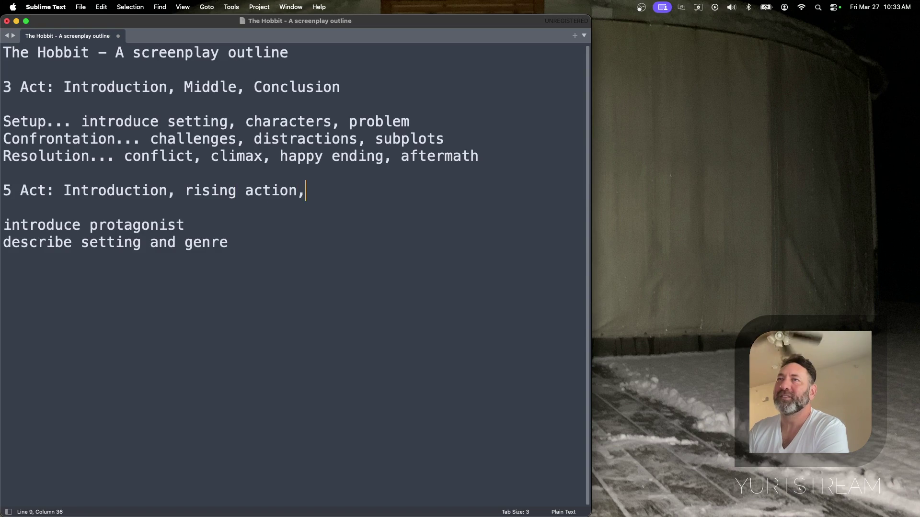
{"action": "type", "text": "climax, falling action, resolu"}
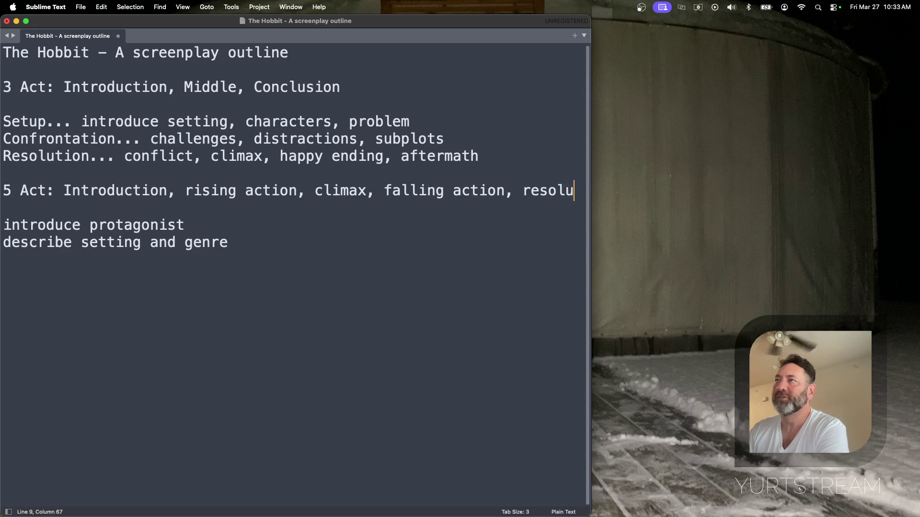
{"action": "type", "text": "tin"}
{"action": "key", "text": "BackSpace"}
{"action": "key", "text": "BackSpace"}
{"action": "key", "text": "BackSpace"}
{"action": "key", "text": "BackSpace"}
{"action": "key", "text": "BackSpace"}
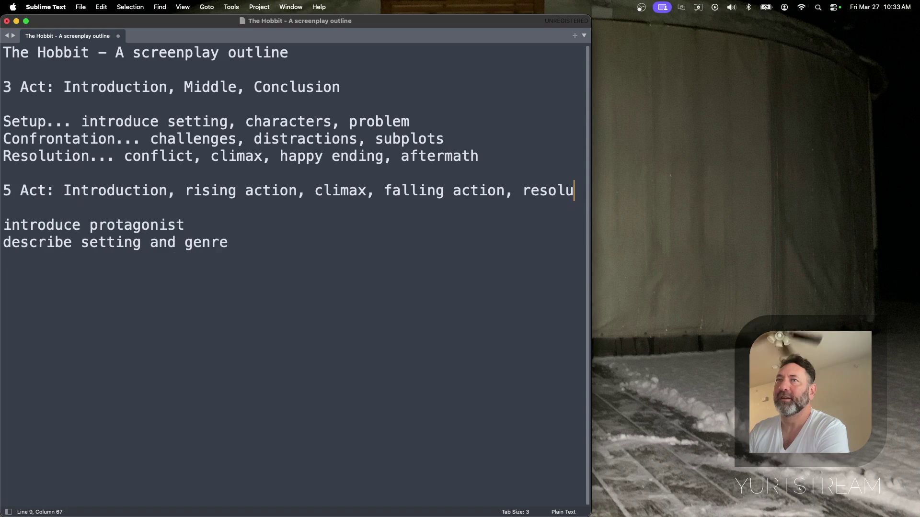
{"action": "key", "text": "BackSpace"}
{"action": "key", "text": "BackSpace"}
{"action": "key", "text": "BackSpace"}
{"action": "key", "text": "BackSpace"}
{"action": "type", "text": "col"}
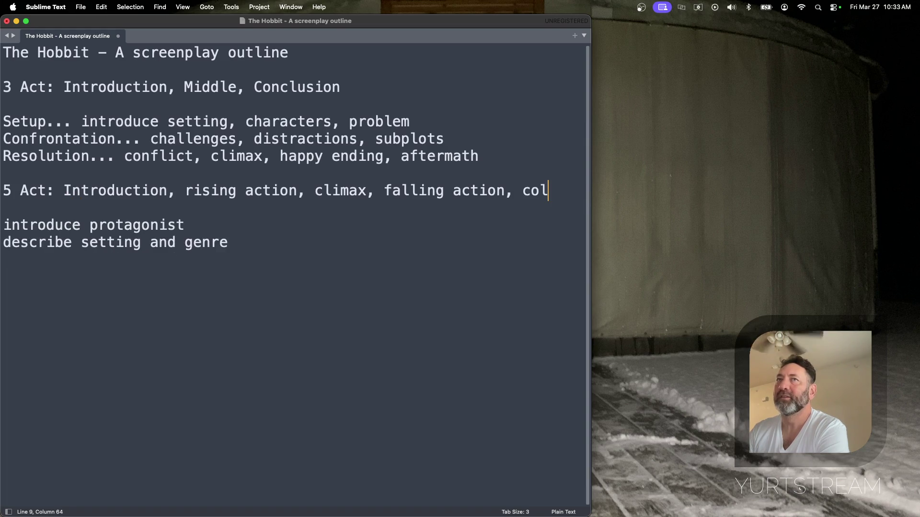
{"action": "key", "text": "BackSpace"}
{"action": "key", "text": "BackSpace"}
{"action": "key", "text": "BackSpace"}
{"action": "type", "text": "ending"}
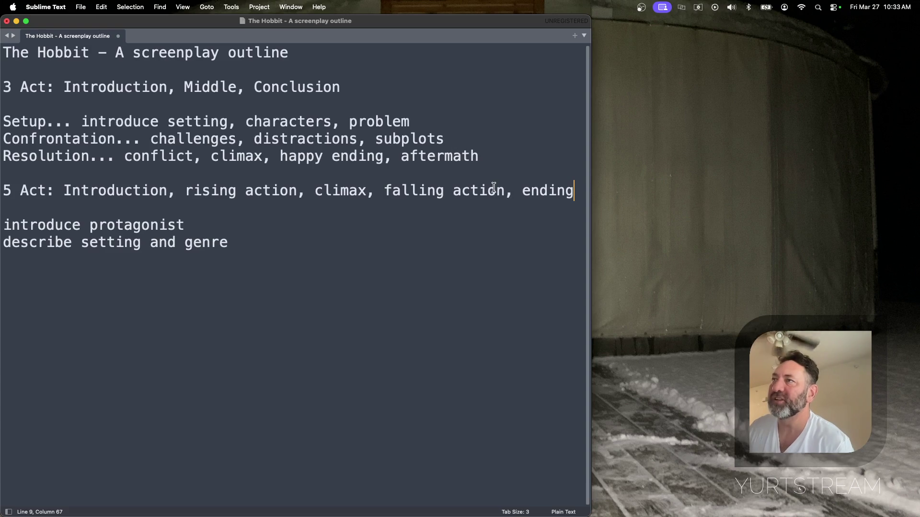
- Edit before the phrase falling action, then move to the end of the outline
{"action": "left_click_drag", "start_coordinate": [505, 191], "coordinate": [381, 191]}
{"action": "left_click", "coordinate": [381, 194]}
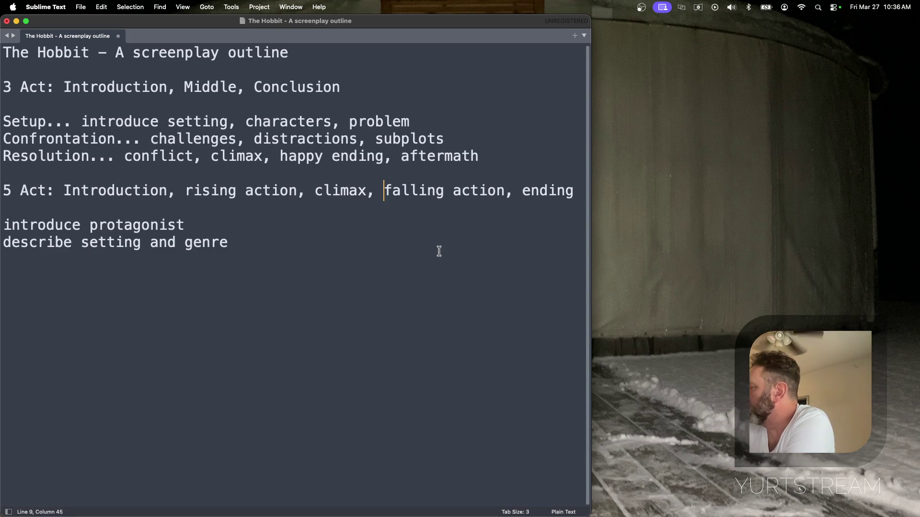
{"action": "left_click", "coordinate": [410, 276]}
- Remove the stray word Genre and add Hero's Journey and Save the Cat headings on new lines
{"action": "key", "text": "Return"}
{"action": "key", "text": "Return"}
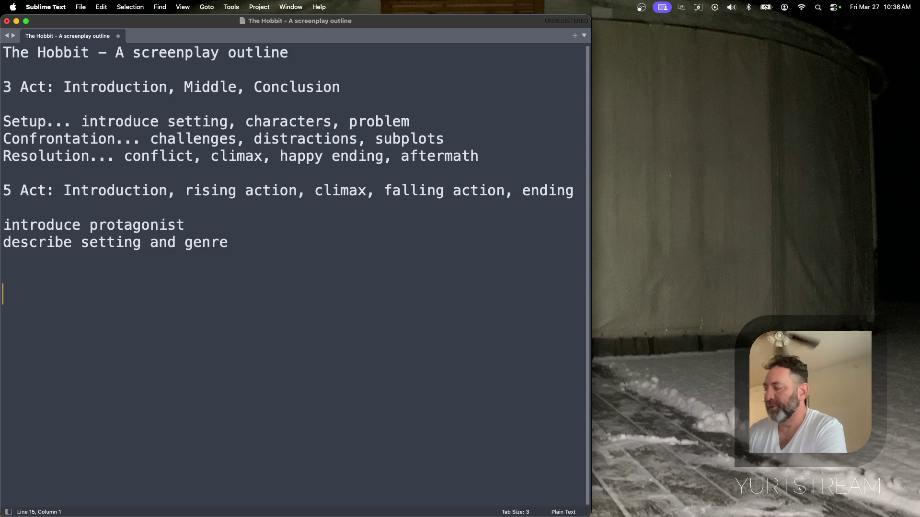
{"action": "type", "text": "Genre"}
{"action": "key", "text": "BackSpace"}
{"action": "key", "text": "BackSpace"}
{"action": "key", "text": "BackSpace"}
{"action": "key", "text": "BackSpace"}
{"action": "type", "text": "Hero's Journy"}
{"action": "key", "text": "BackSpace"}
{"action": "type", "text": "ey"}
{"action": "key", "text": "Return"}
{"action": "key", "text": "Return"}
{"action": "type", "text": "Save T"}
{"action": "key", "text": "BackSpace"}
{"action": "type", "text": "the Cat"}
{"action": "key", "text": "Return"}
{"action": "key", "text": "Return"}
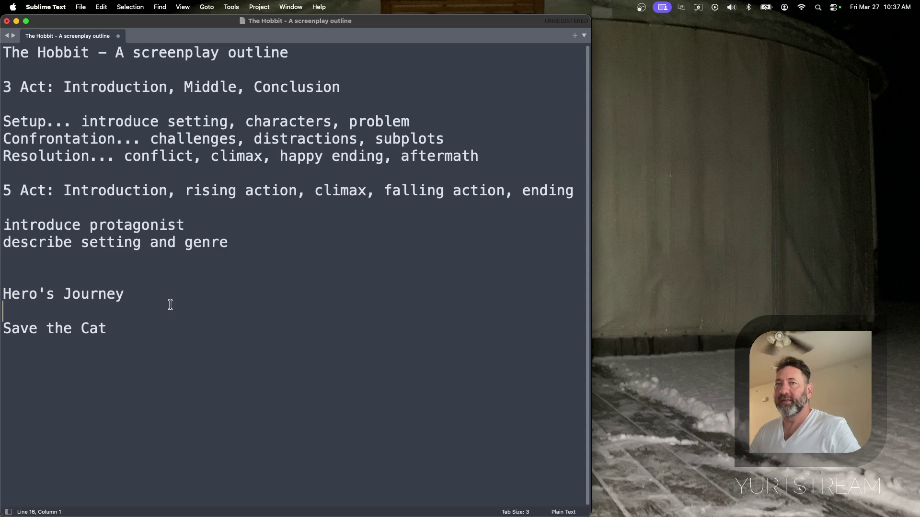
{"action": "key", "text": "Return"}
- List the first indented Hero's Journey beats through Call and Mentor / Talisman, fixing typos
{"action": "key", "text": "Up"}
{"action": "key", "text": "Return"}
{"action": "key", "text": "Tab"}
{"action": "type", "text": "Ordina"}
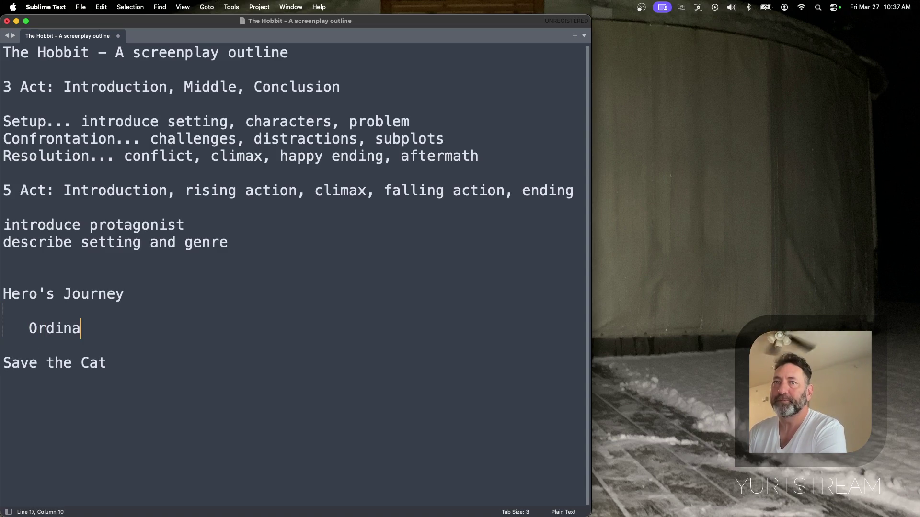
{"action": "type", "text": "ry world"}
{"action": "key", "text": "Return"}
{"action": "type", "text": "Csll"}
{"action": "key", "text": "BackSpace"}
{"action": "key", "text": "BackSpace"}
{"action": "key", "text": "BackSpace"}
{"action": "type", "text": "all to "}
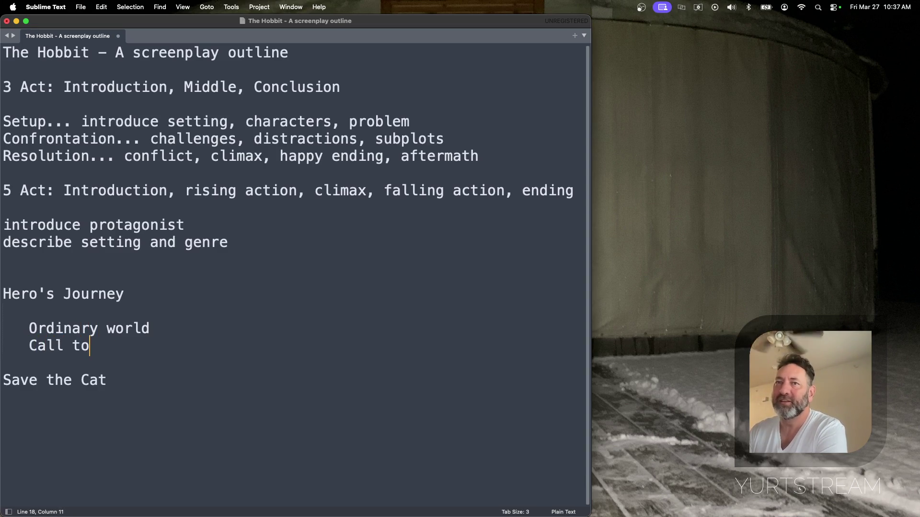
{"action": "type", "text": "advent"}
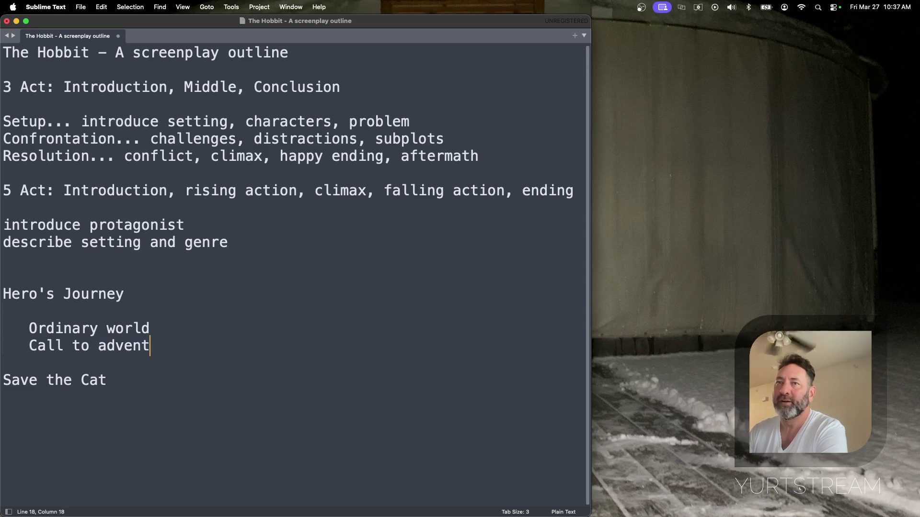
{"action": "type", "text": "ure"}
{"action": "key", "text": "Return"}
{"action": "type", "text": "Call refused"}
{"action": "key", "text": "Return"}
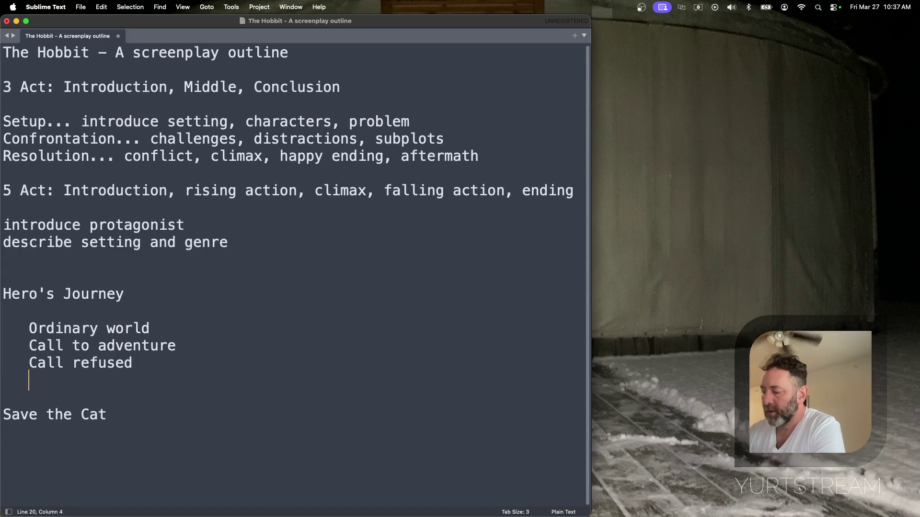
{"action": "type", "text": "MentoTa"}
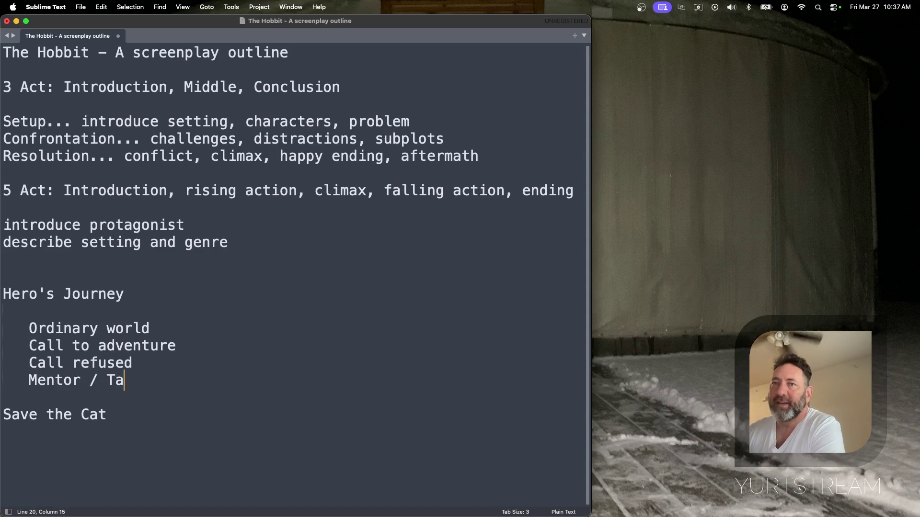
{"action": "type", "text": "sm"}
{"action": "key", "text": "BackSpace"}
{"action": "key", "text": "BackSpace"}
{"action": "key", "text": "BackSpace"}
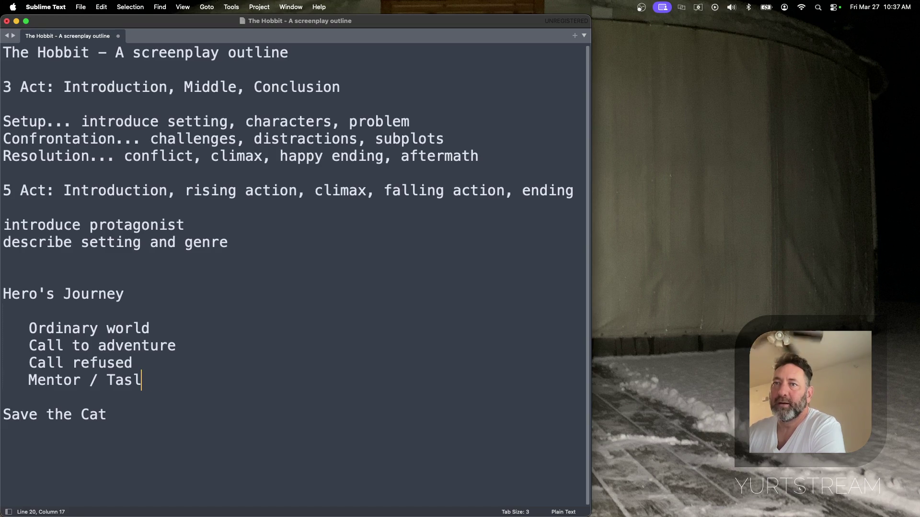
{"action": "type", "text": "ism"}
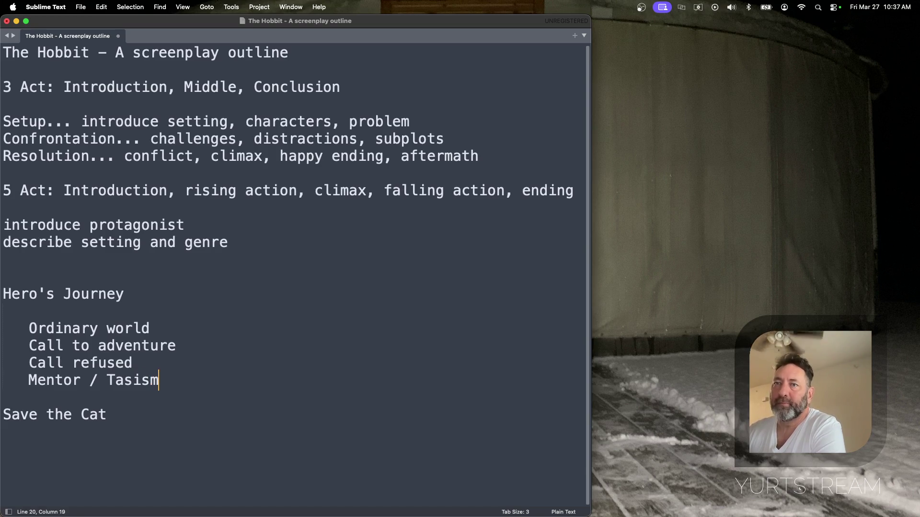
{"action": "key", "text": "BackSpace"}
{"action": "key", "text": "BackSpace"}
{"action": "key", "text": "BackSpace"}
{"action": "type", "text": "an"}
- Add Trigger -, Crossing the threshold and Magical realm -- subverting expectations
{"action": "key", "text": "Return"}
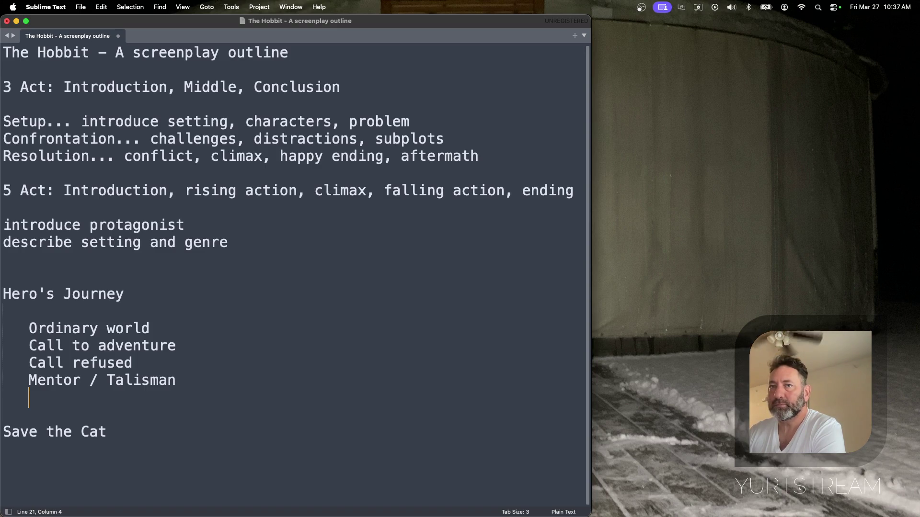
{"action": "type", "text": "Trigger -"}
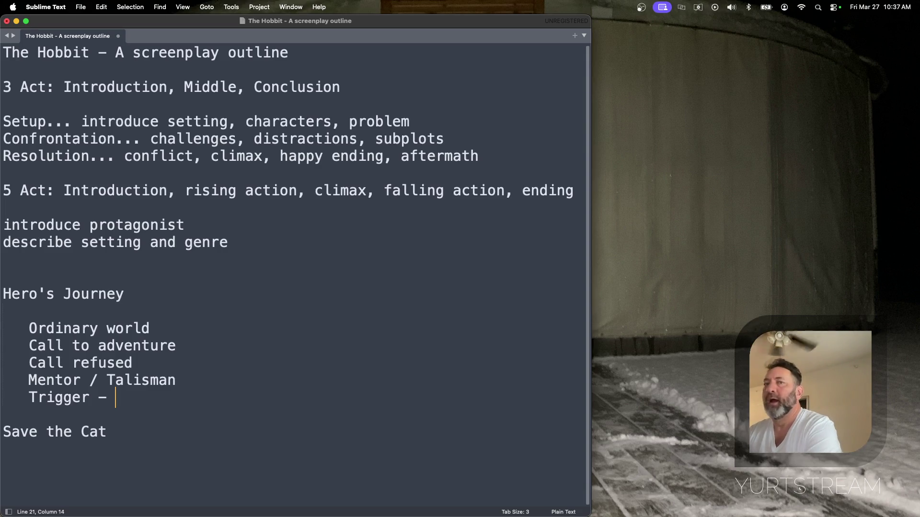
{"action": "key", "text": "Return"}
{"action": "type", "text": "Crossing the "}
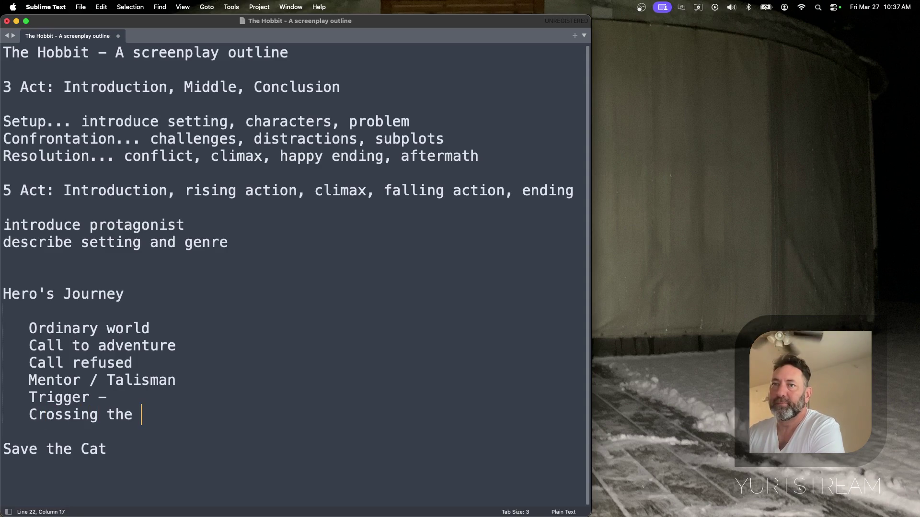
{"action": "type", "text": "threshold in"}
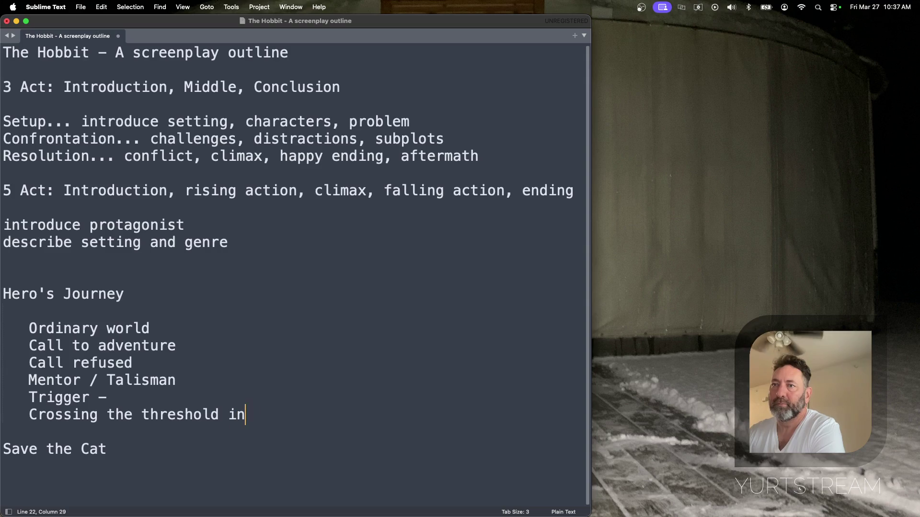
{"action": "key", "text": "Return"}
{"action": "type", "text": "Magical realh"}
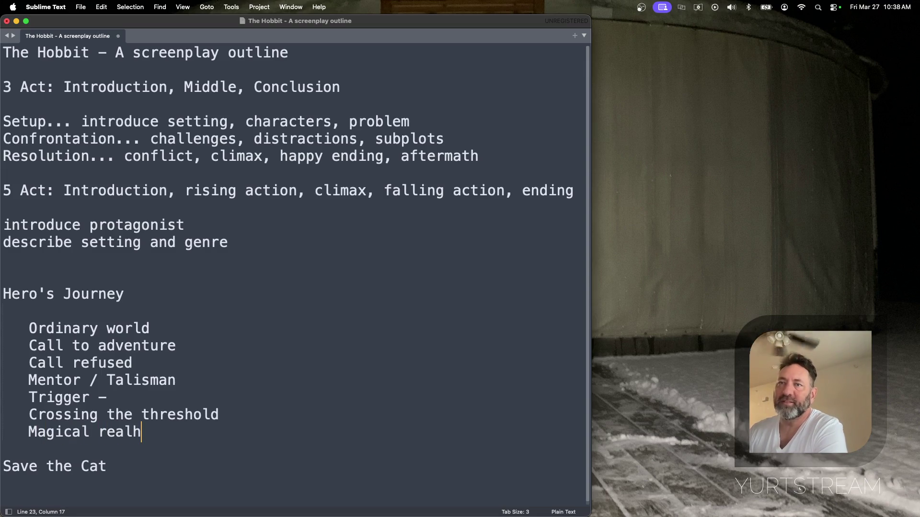
{"action": "key", "text": "BackSpace"}
{"action": "type", "text": "-- subv"}
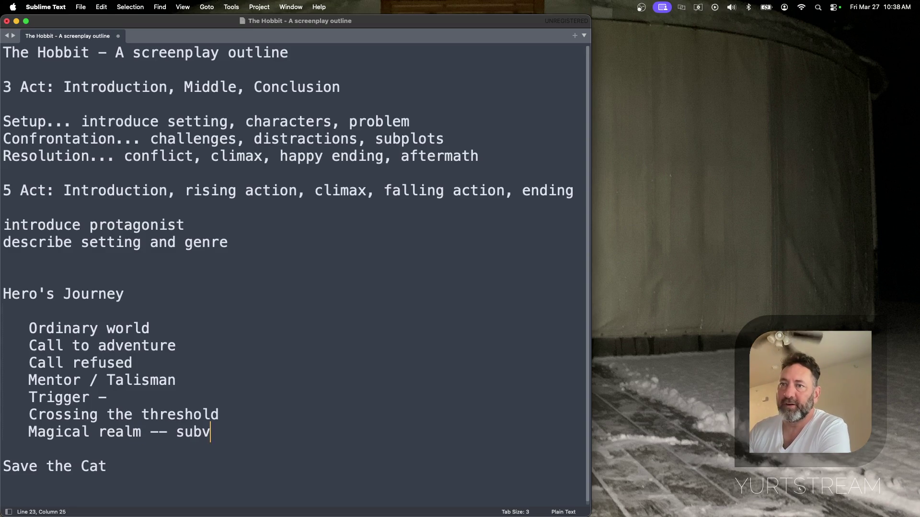
{"action": "type", "text": "ertiong exp"}
{"action": "type", "text": "tion"}
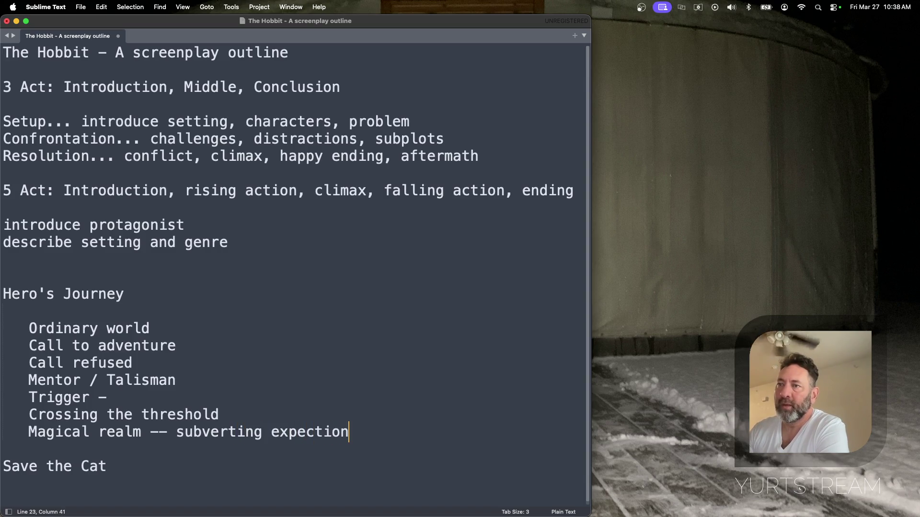
{"action": "key", "text": "BackSpace"}
{"action": "key", "text": "BackSpace"}
{"action": "type", "text": "ations"}
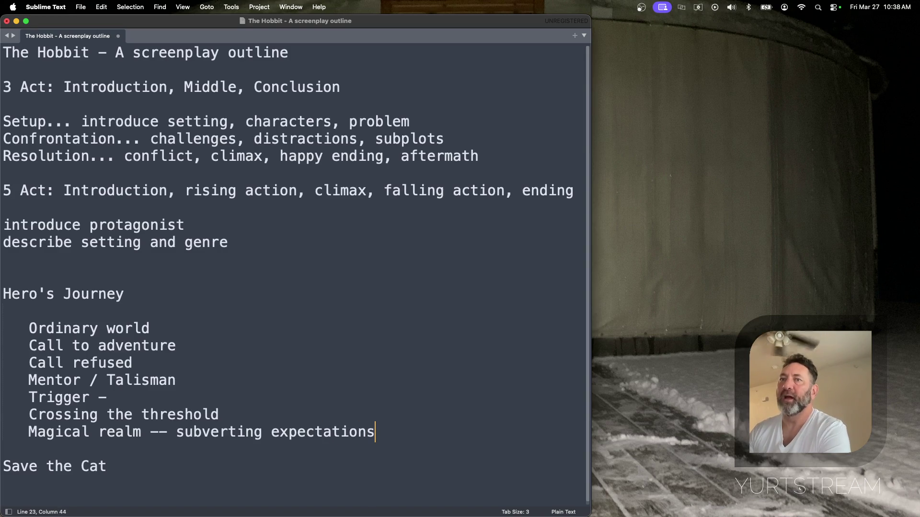
- Append ' - foreshadowing' to Mentor / Talisman and add Adventures below Magical realm
{"action": "key", "text": "Up"}
{"action": "key", "text": "Up"}
{"action": "key", "text": "Up"}
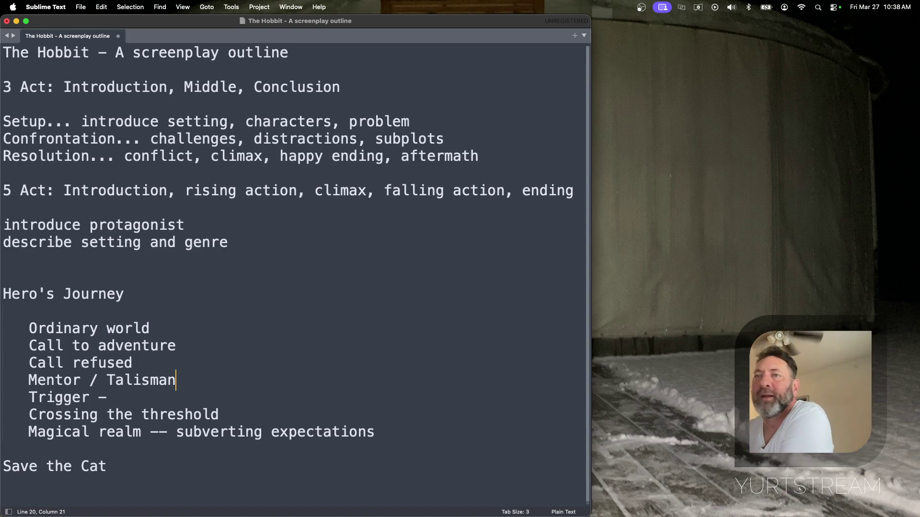
{"action": "type", "text": "- foreshadowing"}
{"action": "key", "text": "Down"}
{"action": "key", "text": "Down"}
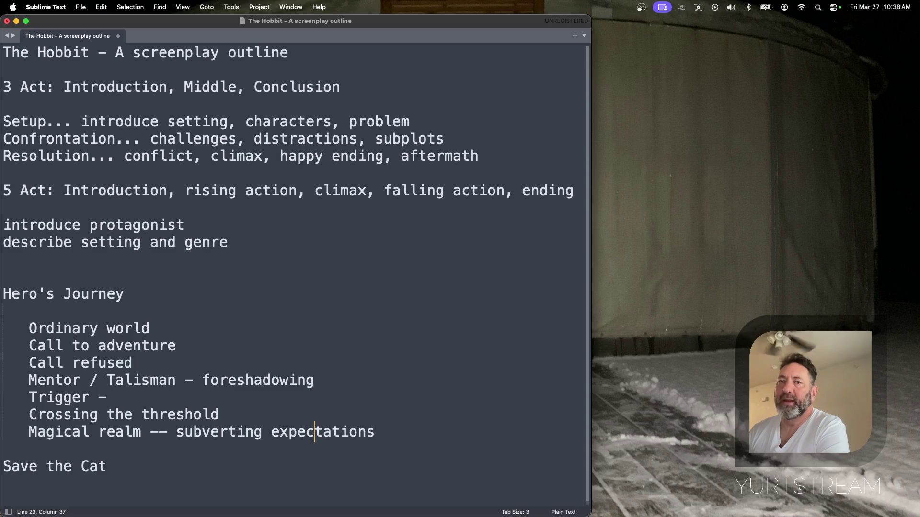
{"action": "key", "text": "Return"}
{"action": "key", "text": "Up"}
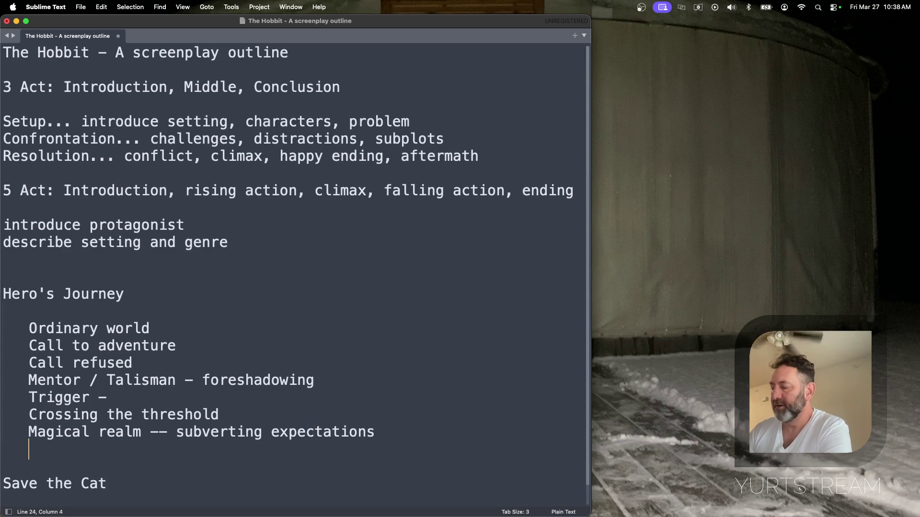
{"action": "type", "text": "Adventur"}
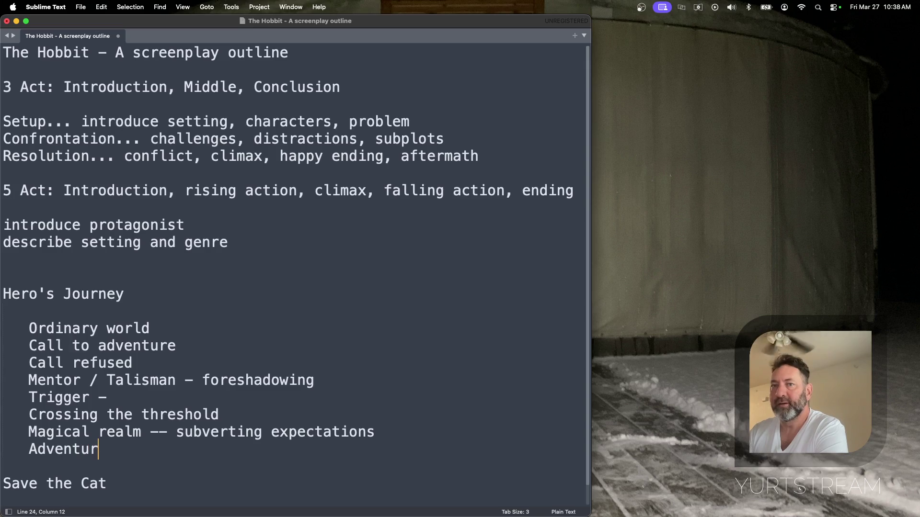
{"action": "type", "text": "es"}
{"action": "key", "text": "Return"}
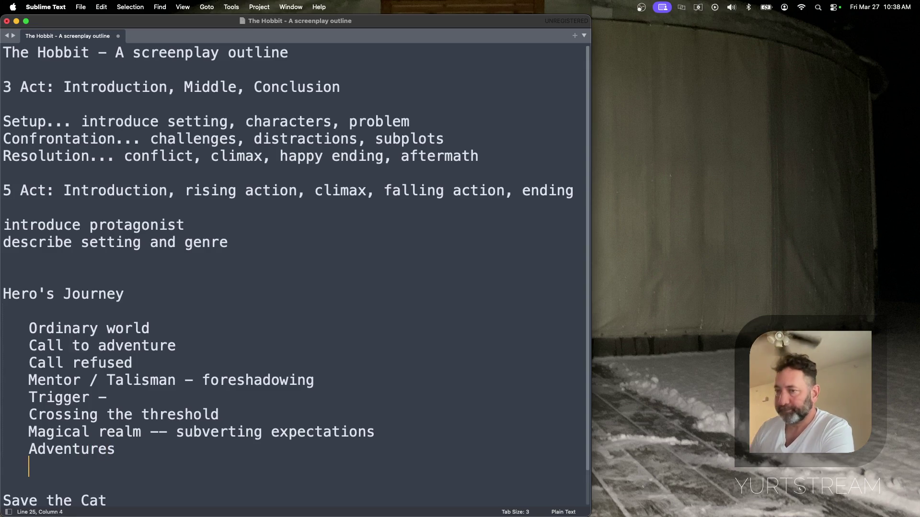
{"action": "mouse_move", "coordinate": [445, 515]}
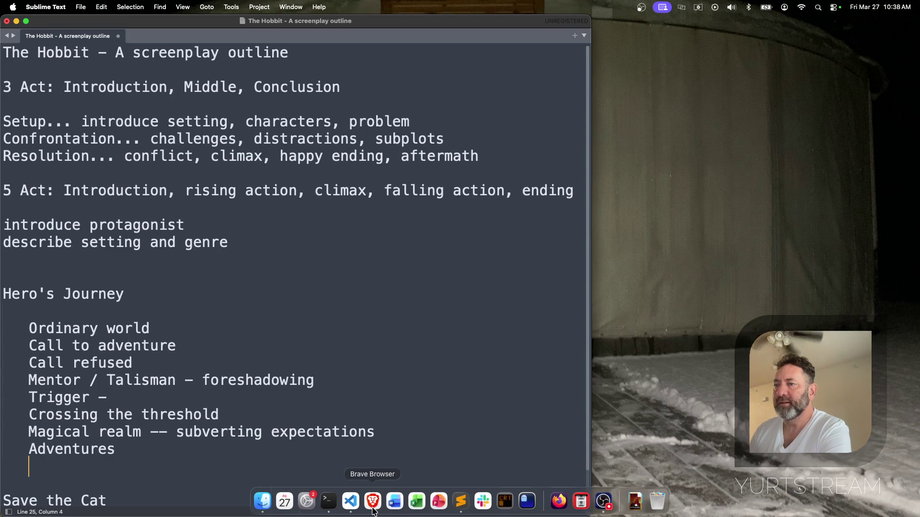
- Open a private Brave window at the upper right, enlarge it and search for hero's journey
{"action": "right_click", "coordinate": [373, 501]}
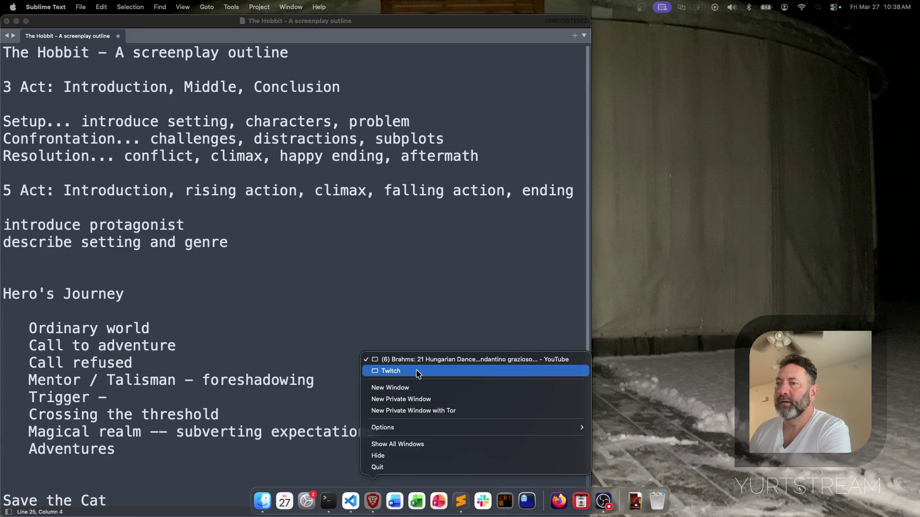
{"action": "left_click", "coordinate": [403, 399]}
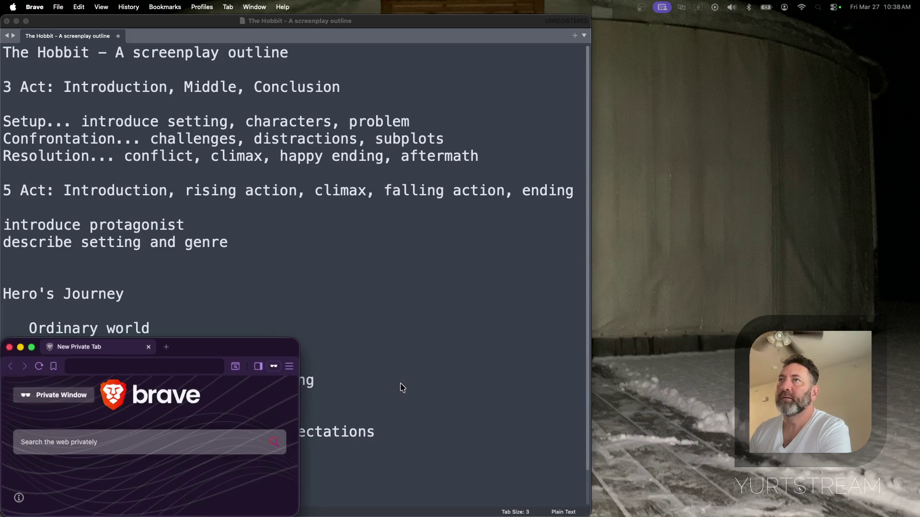
{"action": "left_click_drag", "start_coordinate": [214, 348], "coordinate": [673, 127]}
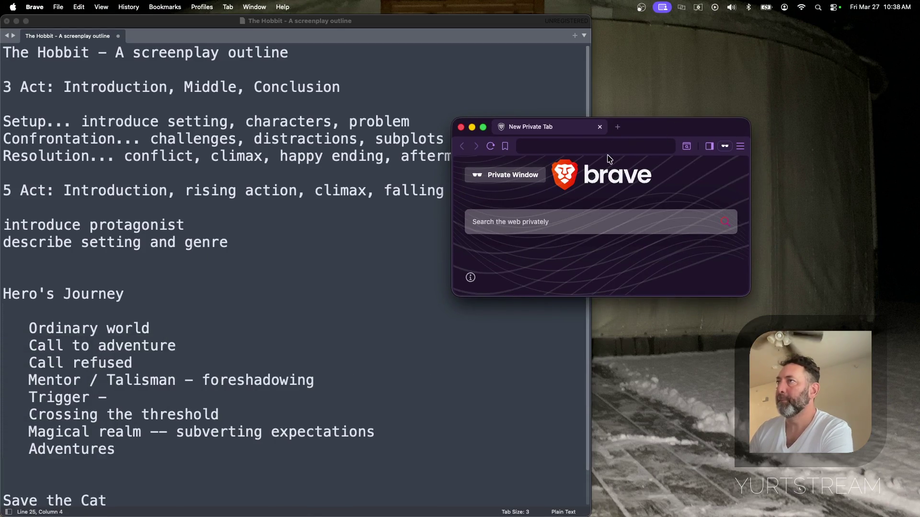
{"action": "type", "text": "hero's"}
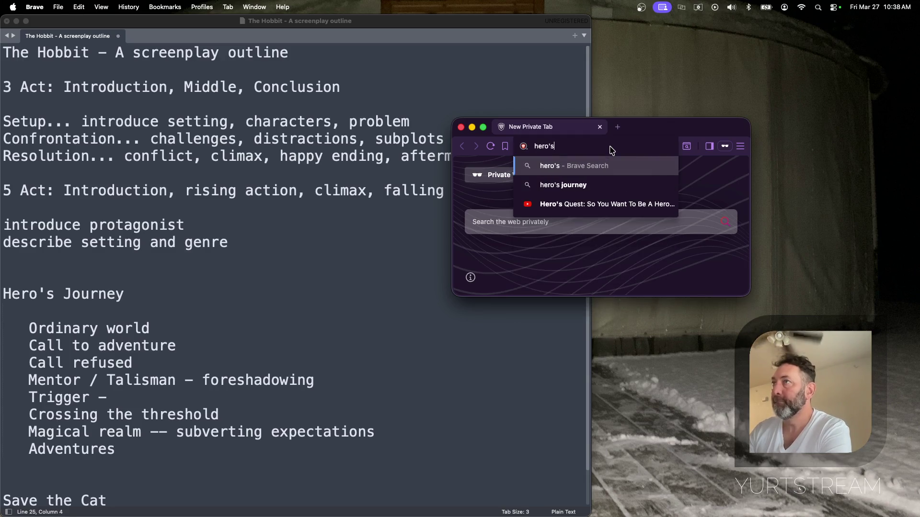
{"action": "type", "text": " journey"}
{"action": "key", "text": "Return"}
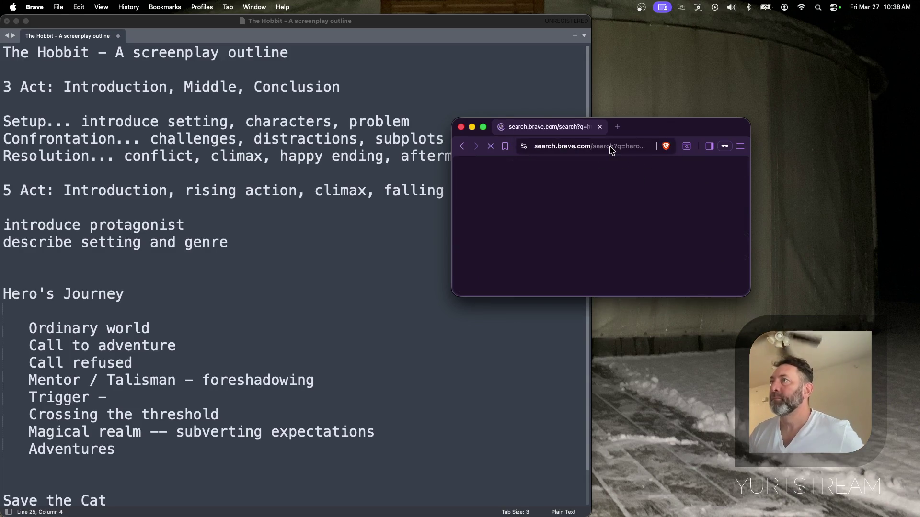
{"action": "mouse_move", "coordinate": [649, 125]}
{"action": "left_mouse_down"}
{"action": "mouse_move", "coordinate": [747, 92]}
{"action": "mouse_move", "coordinate": [820, 22]}
{"action": "left_mouse_up"}
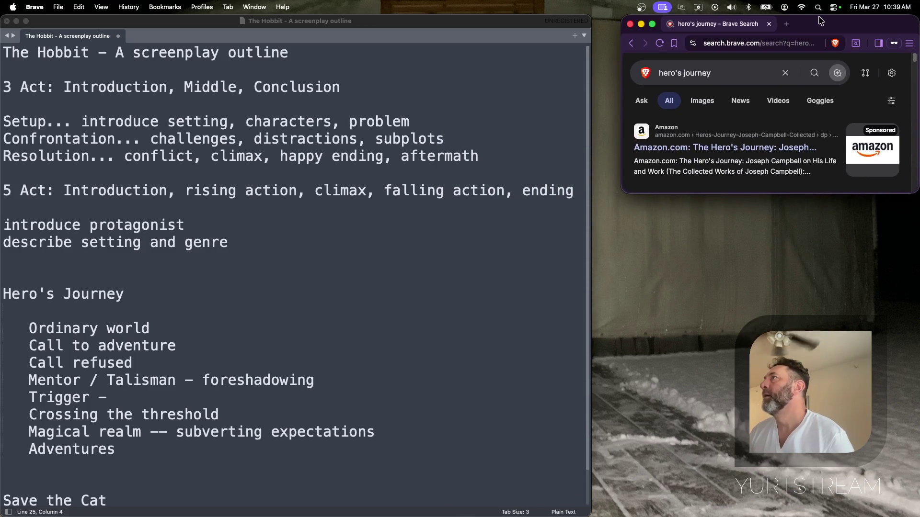
{"action": "left_click_drag", "start_coordinate": [623, 194], "coordinate": [595, 501]}
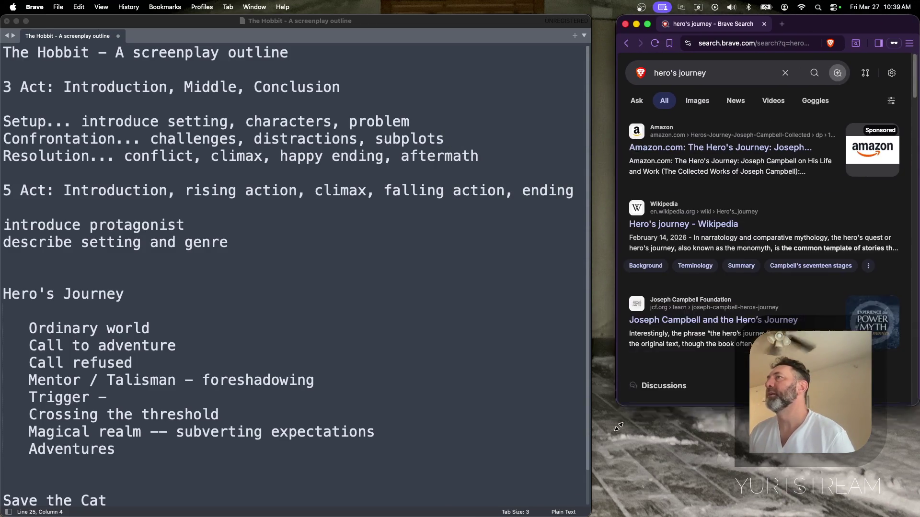
- View the Joseph Campbell article's diagram at 140% in its own tab, then return to the results
{"action": "left_click", "coordinate": [681, 325]}
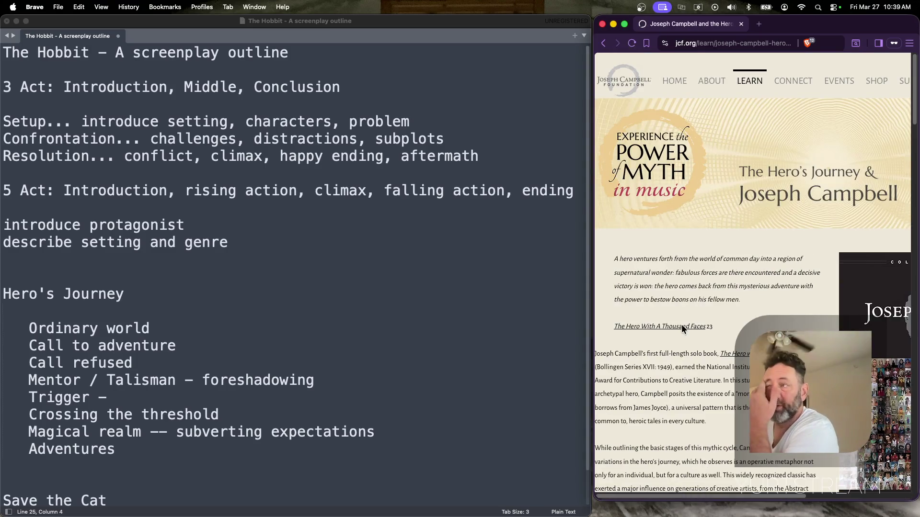
{"action": "scroll", "coordinate": [682, 329], "scroll_direction": "down", "scroll_amount": 2}
{"action": "scroll", "coordinate": [678, 336], "scroll_direction": "down", "scroll_amount": 5}
{"action": "scroll", "coordinate": [670, 341], "scroll_direction": "down", "scroll_amount": 5}
{"action": "scroll", "coordinate": [669, 342], "scroll_direction": "down", "scroll_amount": 5}
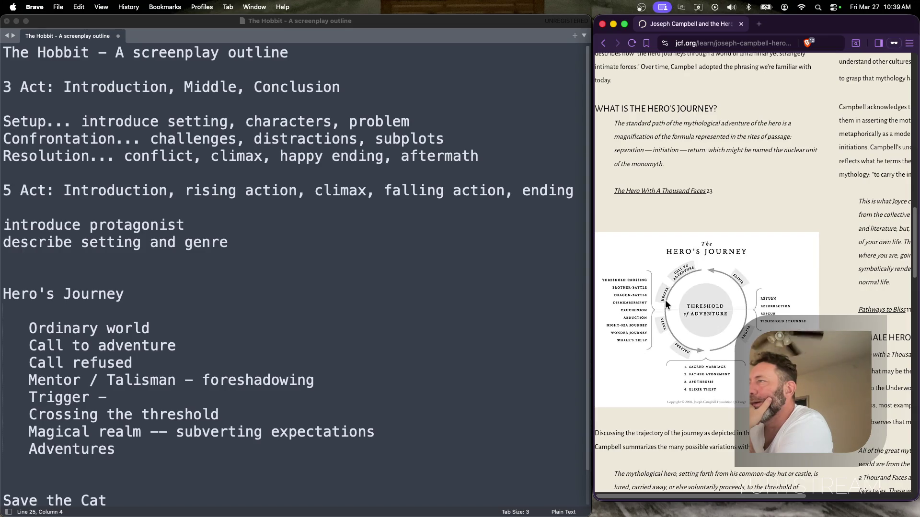
{"action": "right_click", "coordinate": [685, 306]}
{"action": "left_click", "coordinate": [692, 308]}
{"action": "left_click", "coordinate": [784, 28]}
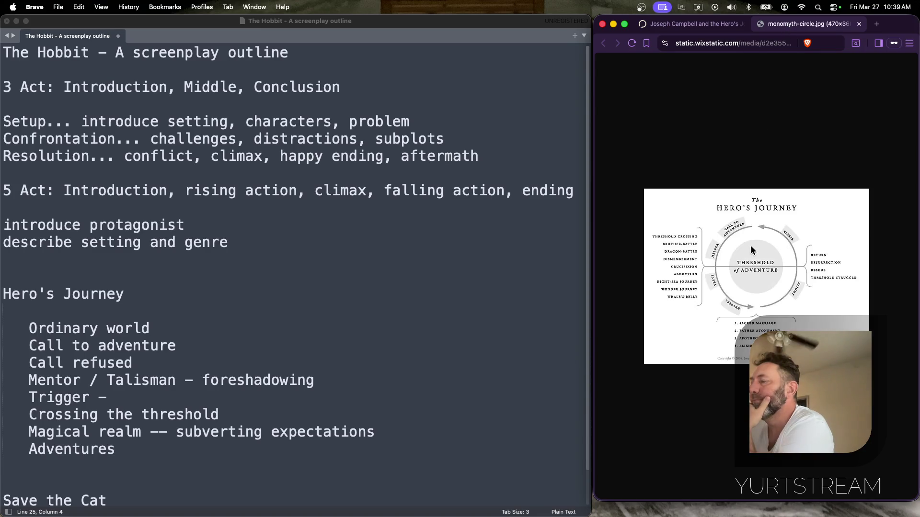
{"action": "key", "text": "super+equal"}
{"action": "key", "text": "super+equal"}
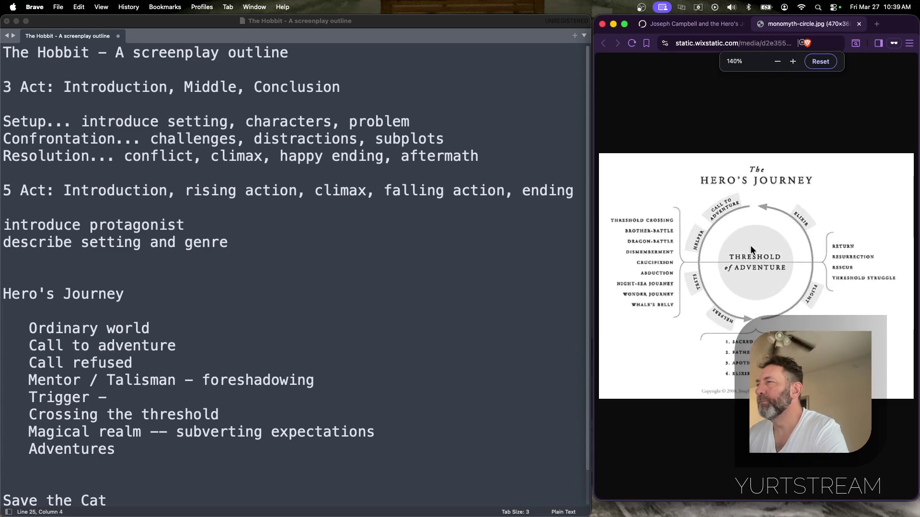
{"action": "left_click", "coordinate": [858, 24]}
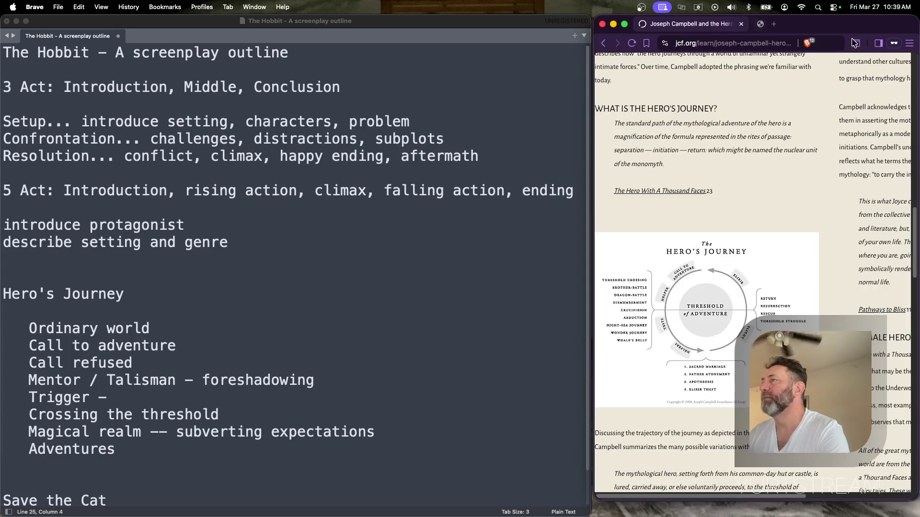
{"action": "scroll", "coordinate": [790, 164], "scroll_direction": "down", "scroll_amount": 3}
{"action": "scroll", "coordinate": [791, 165], "scroll_direction": "down", "scroll_amount": 5}
{"action": "scroll", "coordinate": [791, 165], "scroll_direction": "down", "scroll_amount": 5}
{"action": "scroll", "coordinate": [791, 164], "scroll_direction": "down", "scroll_amount": 15}
{"action": "left_click", "coordinate": [607, 45]}
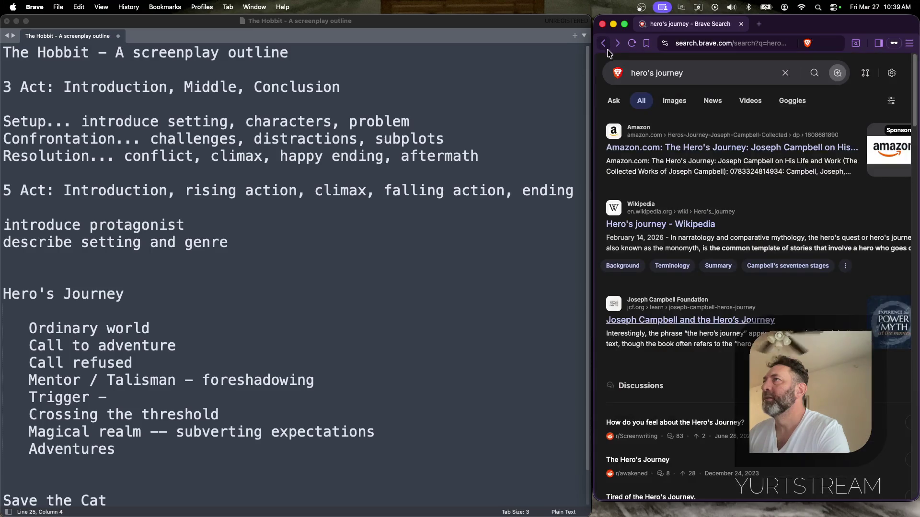
{"action": "scroll", "coordinate": [739, 279], "scroll_direction": "down", "scroll_amount": 3}
{"action": "scroll", "coordinate": [739, 278], "scroll_direction": "down", "scroll_amount": 2}
{"action": "scroll", "coordinate": [739, 279], "scroll_direction": "down", "scroll_amount": 4}
{"action": "scroll", "coordinate": [739, 280], "scroll_direction": "down", "scroll_amount": 5}
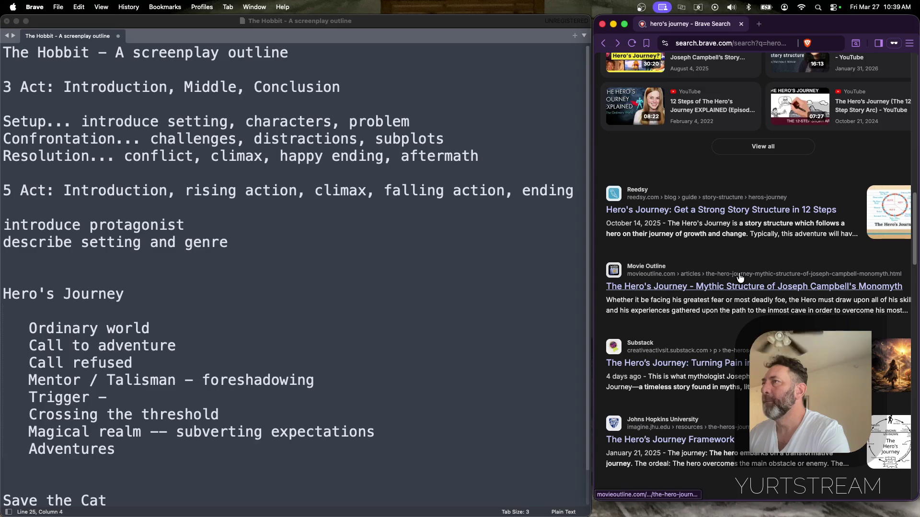
- Open the Movie Outline article in a new tab and glance at the Substack article
{"action": "right_click", "coordinate": [708, 289]}
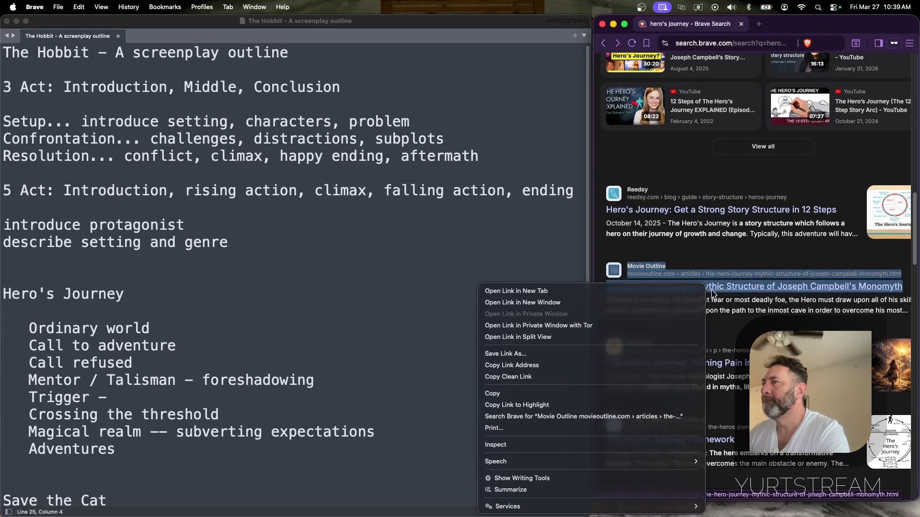
{"action": "left_click", "coordinate": [681, 296]}
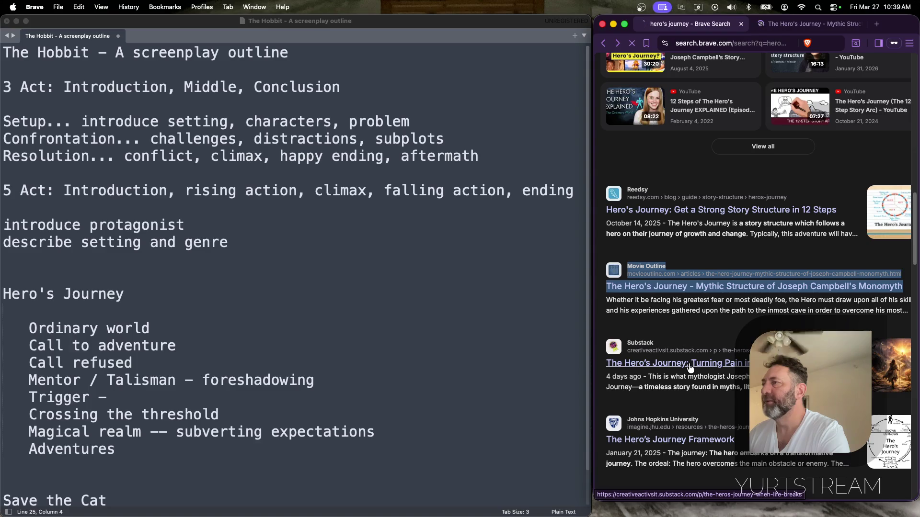
{"action": "left_click", "coordinate": [679, 364]}
{"action": "left_click", "coordinate": [604, 42]}
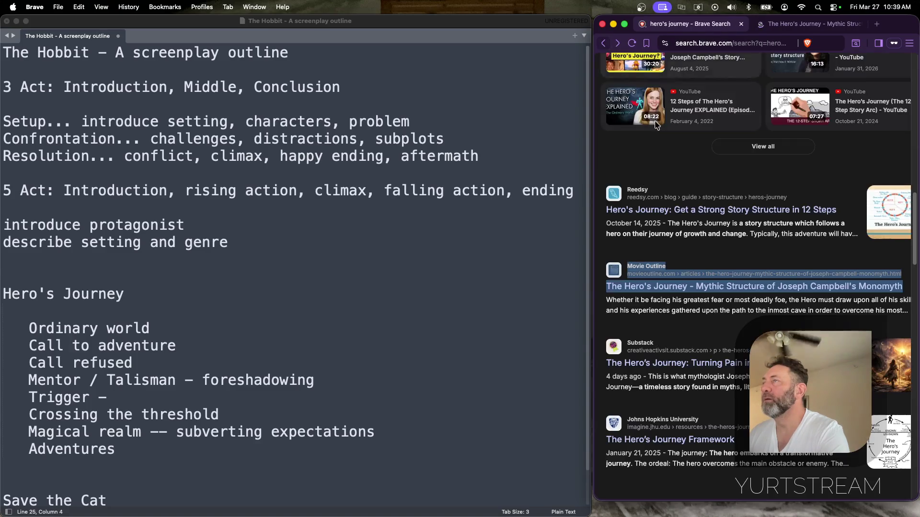
- Preview the studiobinder Hero's Journey graphic in image results and widen the window
{"action": "left_click", "coordinate": [675, 101]}
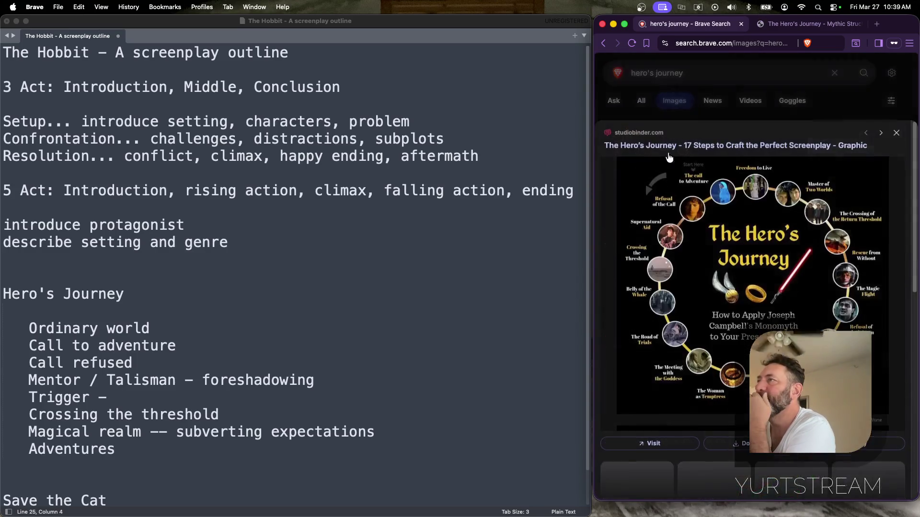
{"action": "left_click", "coordinate": [639, 174]}
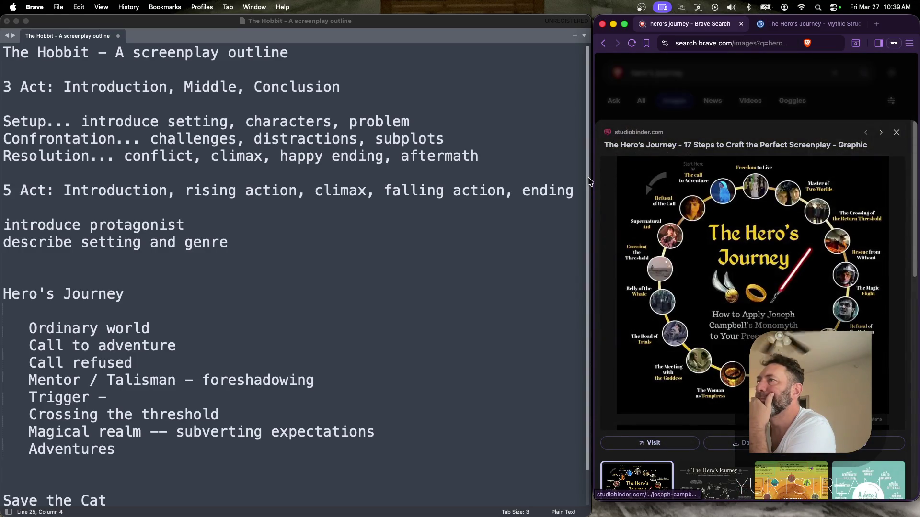
{"action": "left_click_drag", "start_coordinate": [594, 181], "coordinate": [488, 189]}
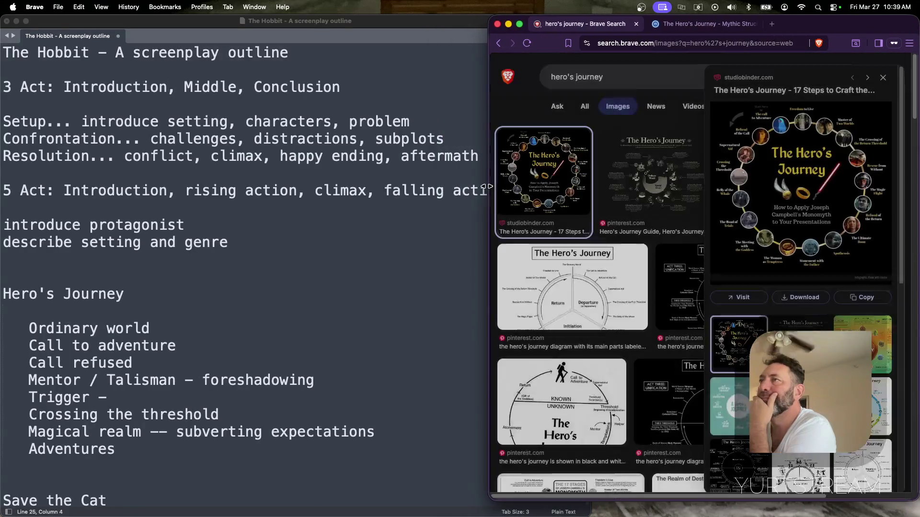
{"action": "left_click", "coordinate": [440, 202]}
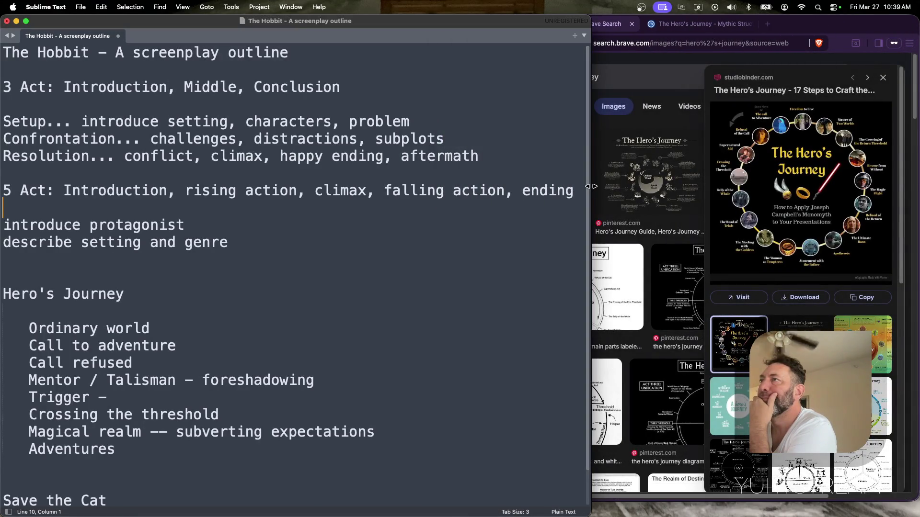
- Narrow the outline window and show the full graphic zoomed out in its own tab
{"action": "left_click_drag", "start_coordinate": [589, 189], "coordinate": [478, 190]}
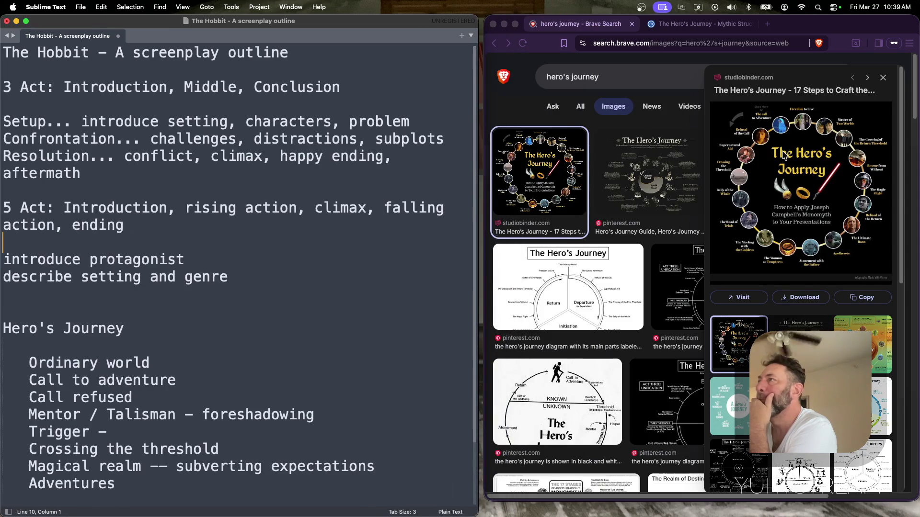
{"action": "right_click", "coordinate": [784, 153]}
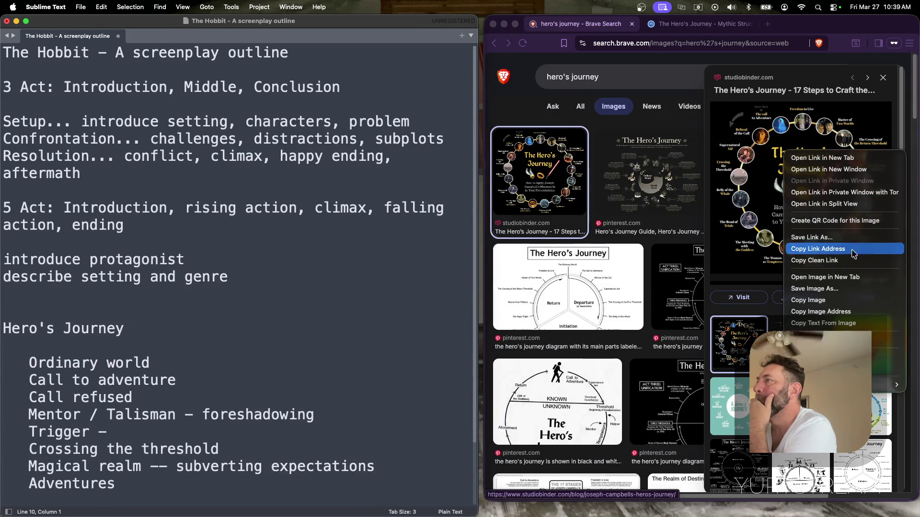
{"action": "left_click", "coordinate": [848, 277]}
{"action": "left_click", "coordinate": [779, 24]}
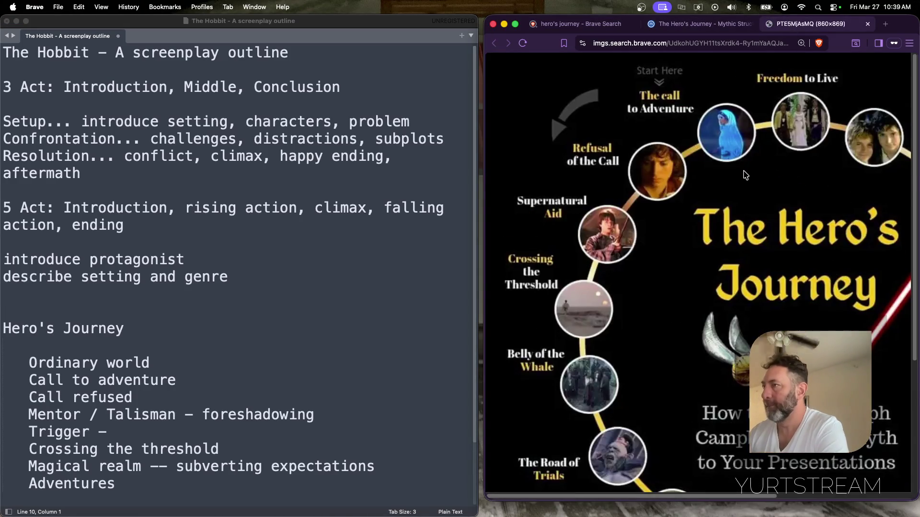
{"action": "key", "text": "super+minus"}
{"action": "key", "text": "super+minus"}
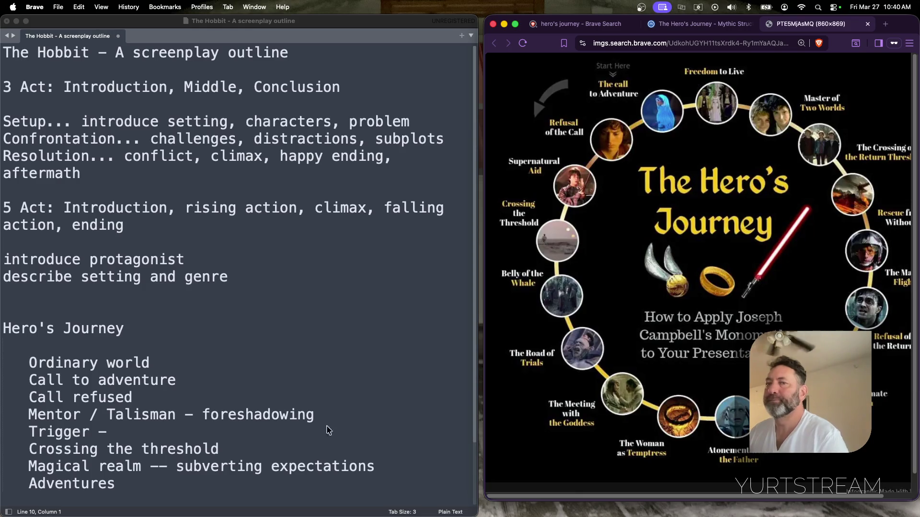
{"action": "left_click", "coordinate": [237, 486]}
- Add belly of the whale, tag Adventures with (the road of trials) and delete the stray line
{"action": "key", "text": "Return"}
{"action": "type", "text": "Belly of"}
{"action": "type", "text": "the whale (dark night)"}
{"action": "key", "text": "Return"}
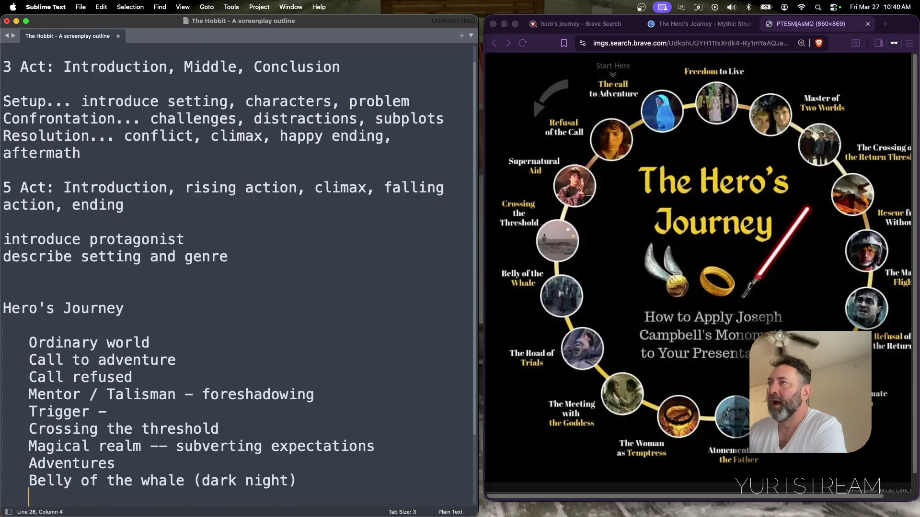
{"action": "type", "text": "The road (th"}
{"action": "key", "text": "BackSpace"}
{"action": "key", "text": "BackSpace"}
{"action": "key", "text": "Up"}
{"action": "key", "text": "Up"}
{"action": "type", "text": "(the road of trials"}
{"action": "key", "text": "Down"}
{"action": "key", "text": "Down"}
{"action": "key", "text": "super+shift+Left"}
{"action": "key", "text": "BackSpace"}
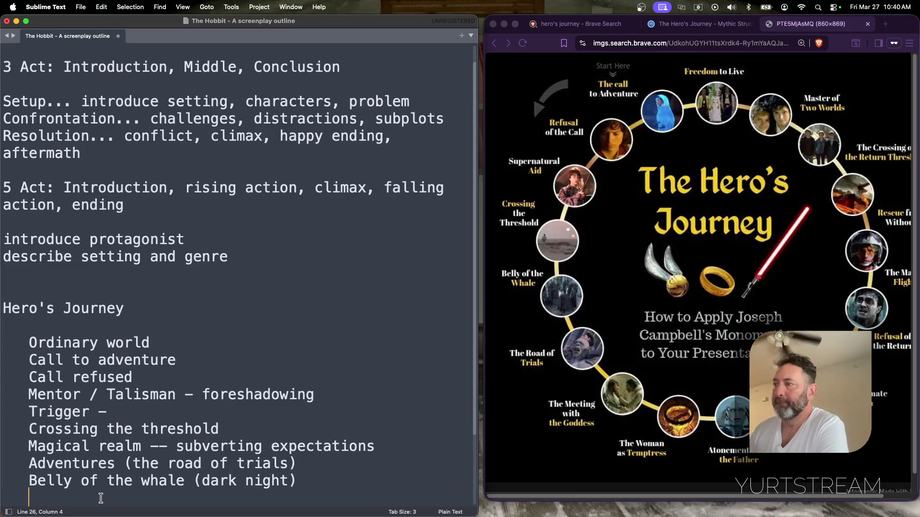
{"action": "type", "text": "meeting the goddess"}
- Add meeting the goddess and the temptress, then glance at the browser via Mission Control
{"action": "key", "text": "Return"}
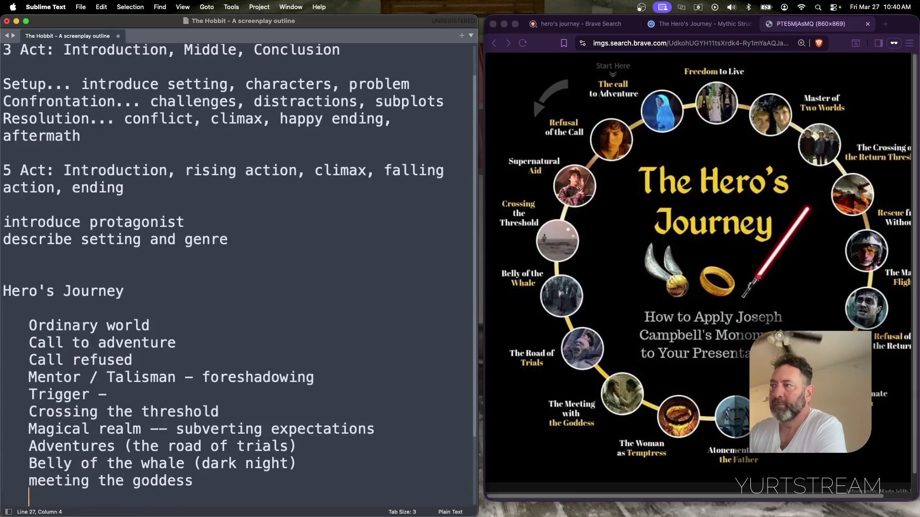
{"action": "type", "text": "the temptress"}
{"action": "key", "text": "Return"}
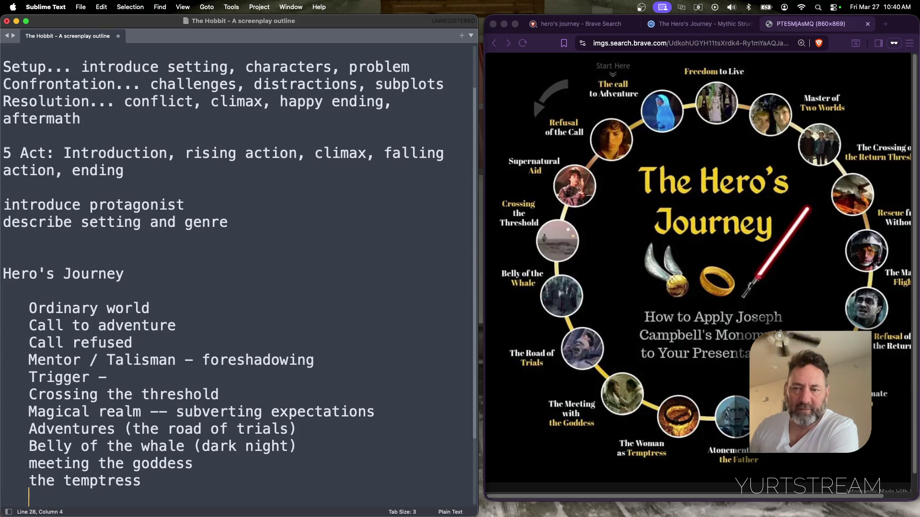
{"action": "key", "text": "super+Tab"}
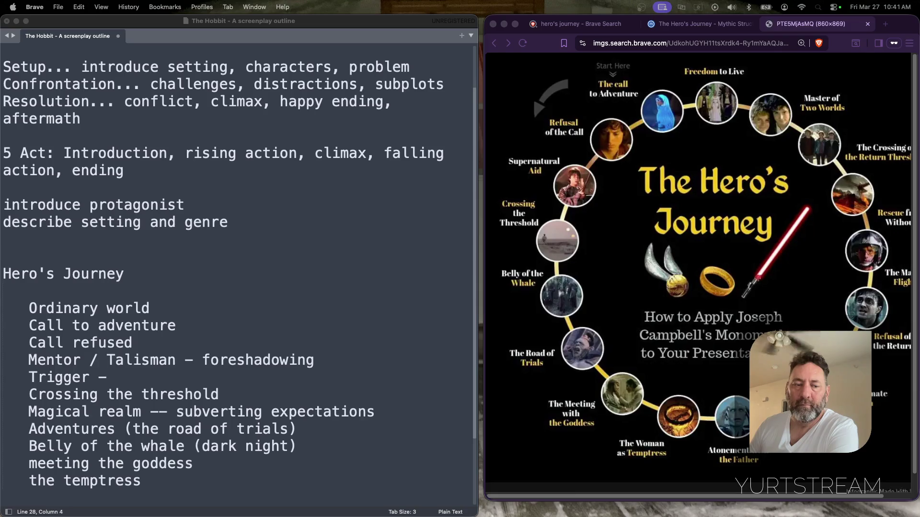
{"action": "key", "text": "ctrl+Up"}
{"action": "key", "text": "ctrl+Up"}
{"action": "key", "text": "ctrl+Up"}
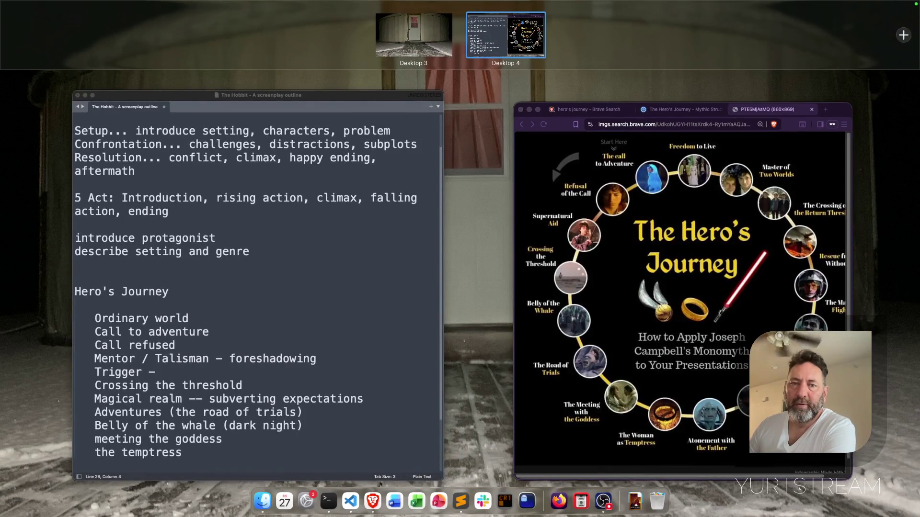
{"action": "key", "text": "ctrl+Up"}
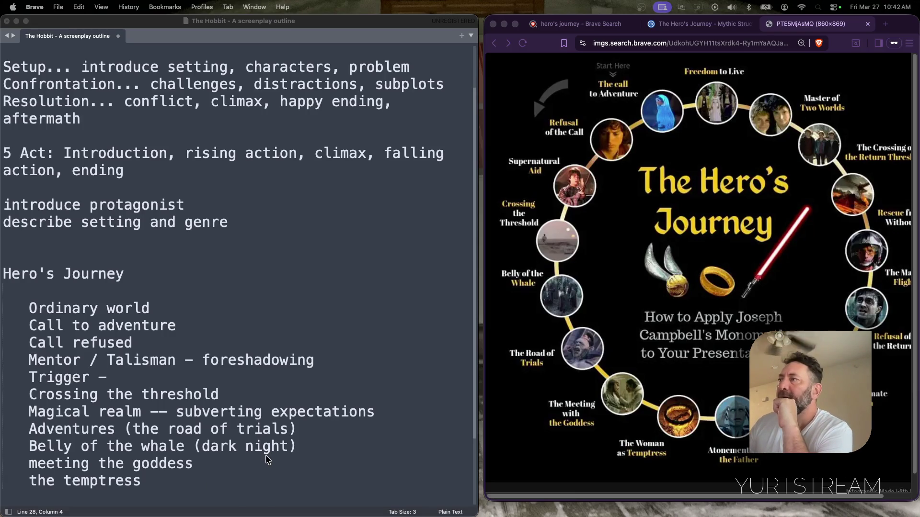
{"action": "scroll", "coordinate": [237, 421], "scroll_direction": "down", "scroll_amount": 1}
{"action": "scroll", "coordinate": [237, 422], "scroll_direction": "down", "scroll_amount": 3}
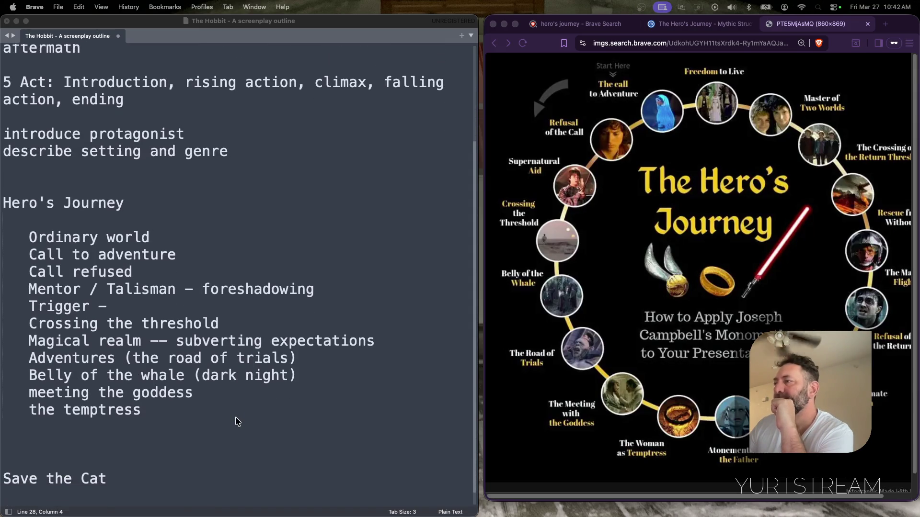
- Review the last list entries and start a new entry below the temptress
{"action": "left_click_drag", "start_coordinate": [145, 412], "coordinate": [16, 388]}
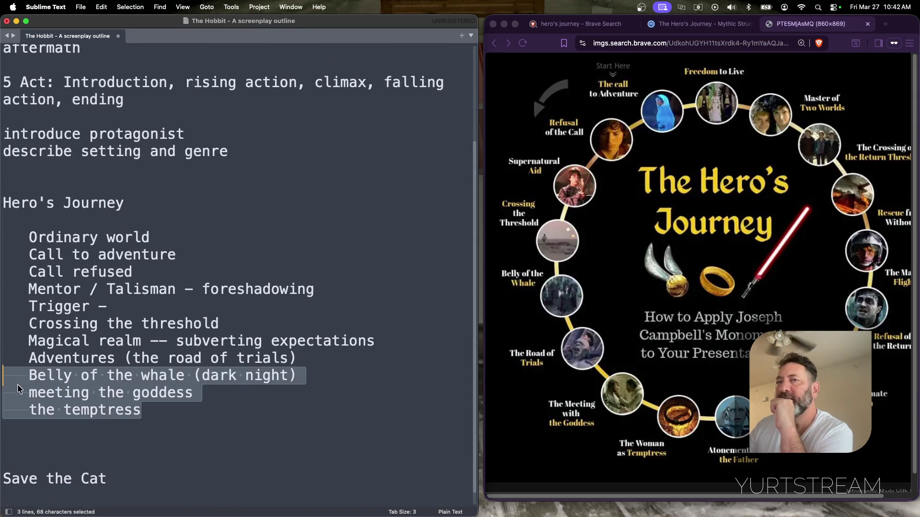
{"action": "left_click", "coordinate": [92, 408]}
{"action": "left_click_drag", "start_coordinate": [172, 413], "coordinate": [7, 400]}
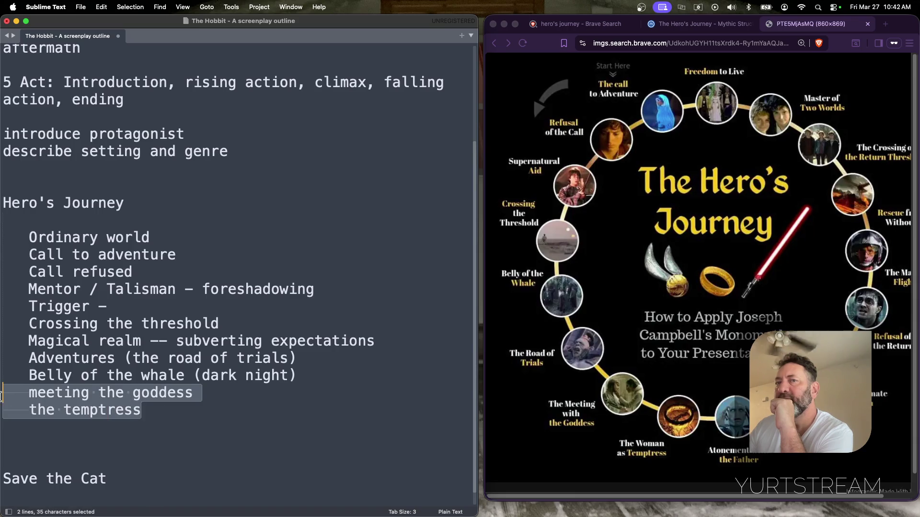
{"action": "left_click", "coordinate": [180, 417]}
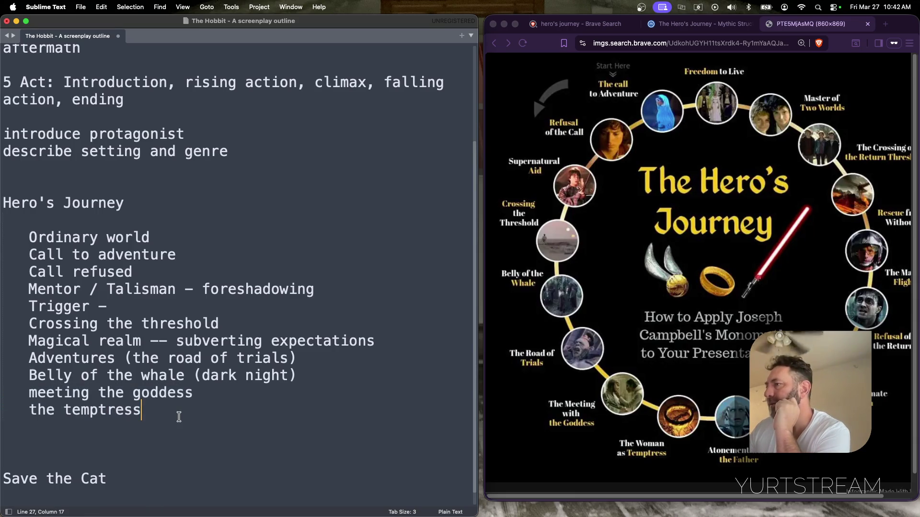
{"action": "mouse_move", "coordinate": [184, 393]}
{"action": "left_mouse_down"}
{"action": "mouse_move", "coordinate": [63, 394]}
{"action": "mouse_move", "coordinate": [173, 409]}
{"action": "left_mouse_up"}
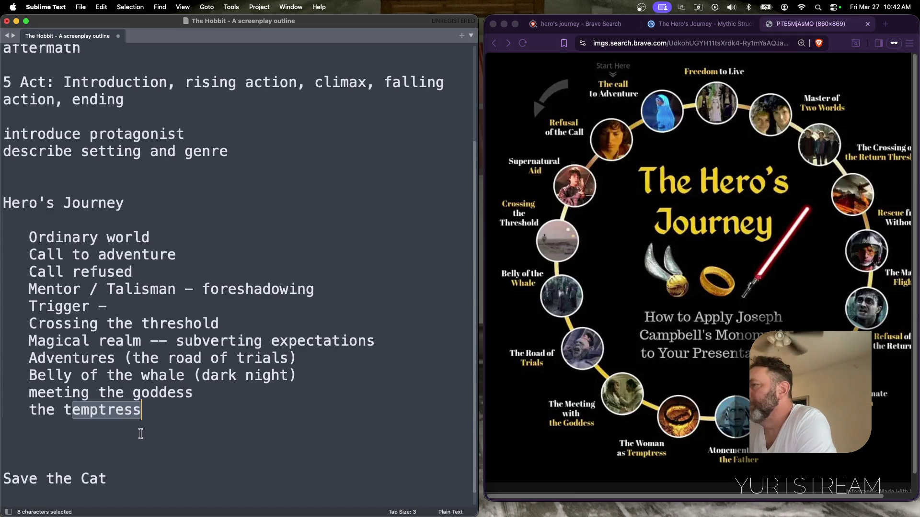
{"action": "left_click", "coordinate": [169, 420]}
{"action": "type", "text": "atoneme"}
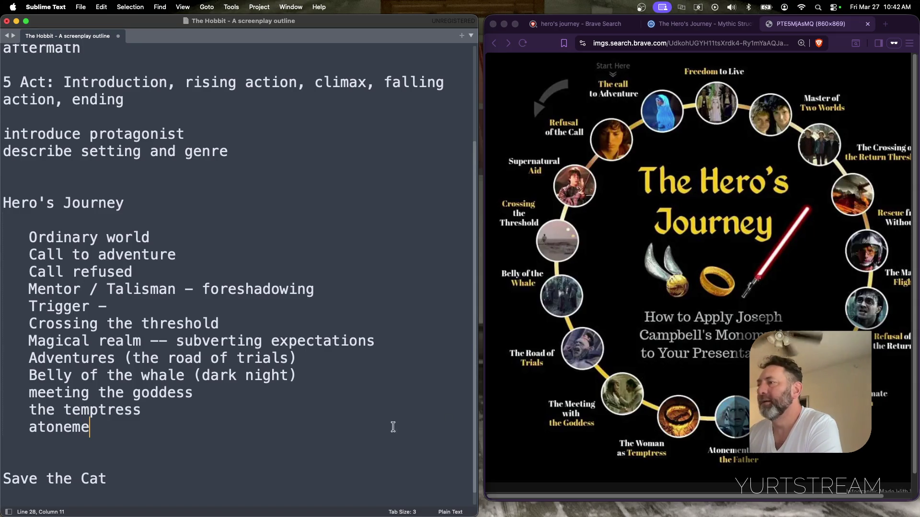
- Finish the 'atonement with father' line and add 'climax' below it
{"action": "left_click_drag", "start_coordinate": [107, 428], "coordinate": [28, 427]}
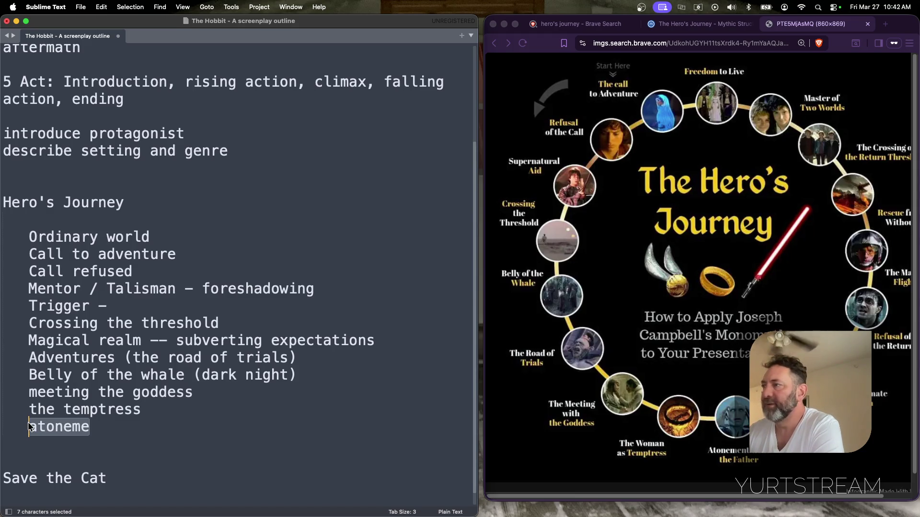
{"action": "key", "text": "Right"}
{"action": "type", "text": "nt with father"}
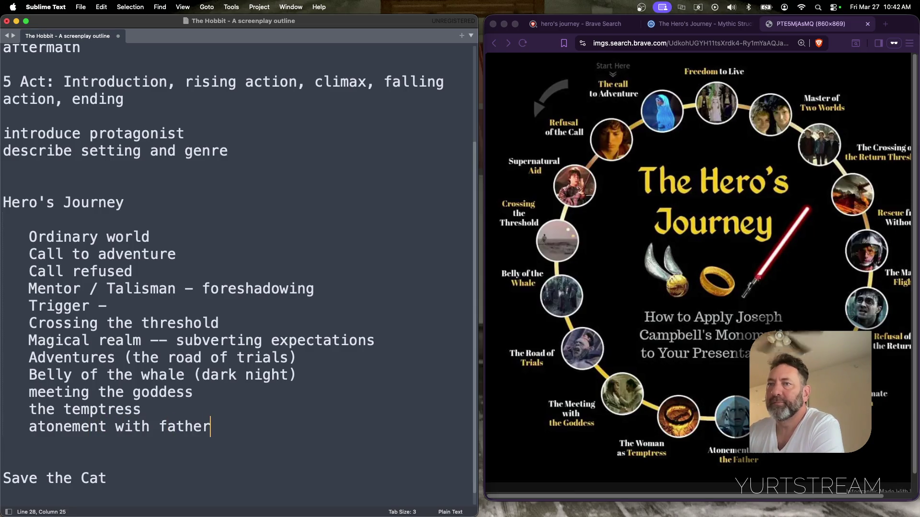
{"action": "key", "text": "Return"}
{"action": "type", "text": "climax"}
{"action": "key", "text": "Return"}
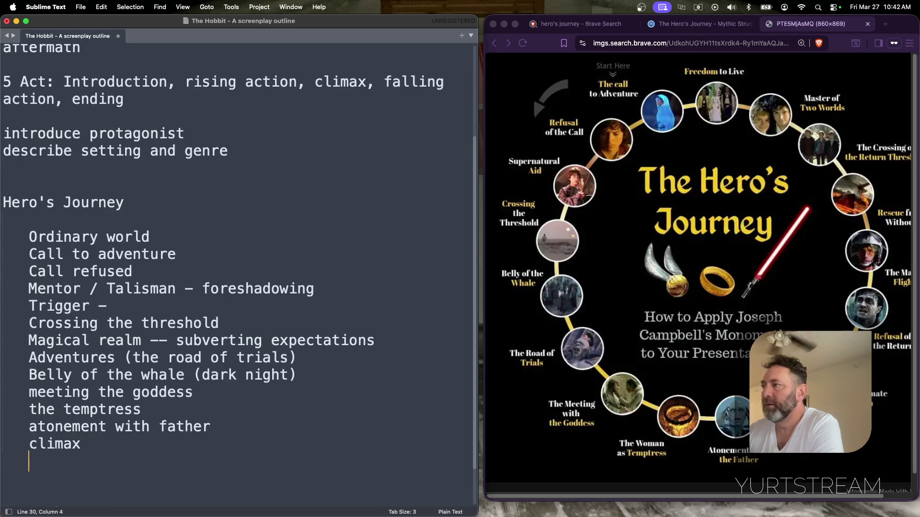
{"action": "type", "text": "boon"}
- Add 'boon - resposibility' and 'refusal of return' as the next stage lines
{"action": "key", "text": "Return"}
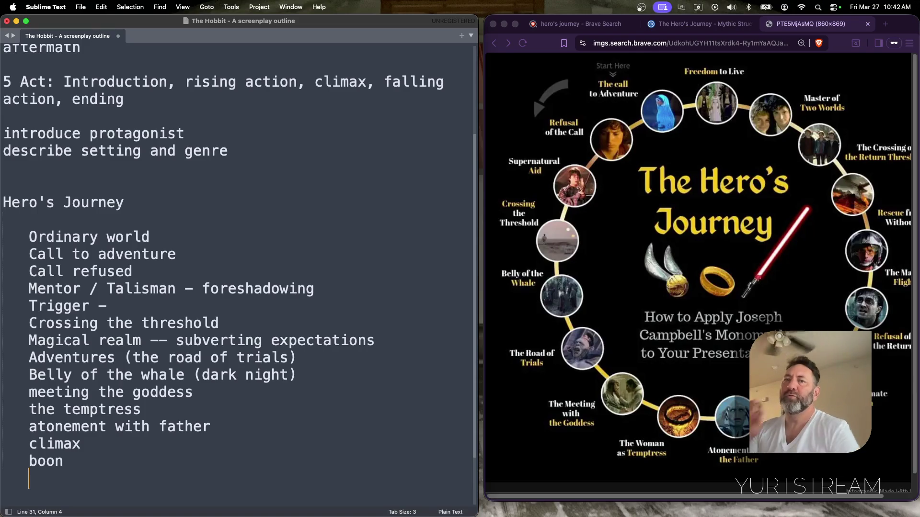
{"action": "key", "text": "BackSpace"}
{"action": "key", "text": "BackSpace"}
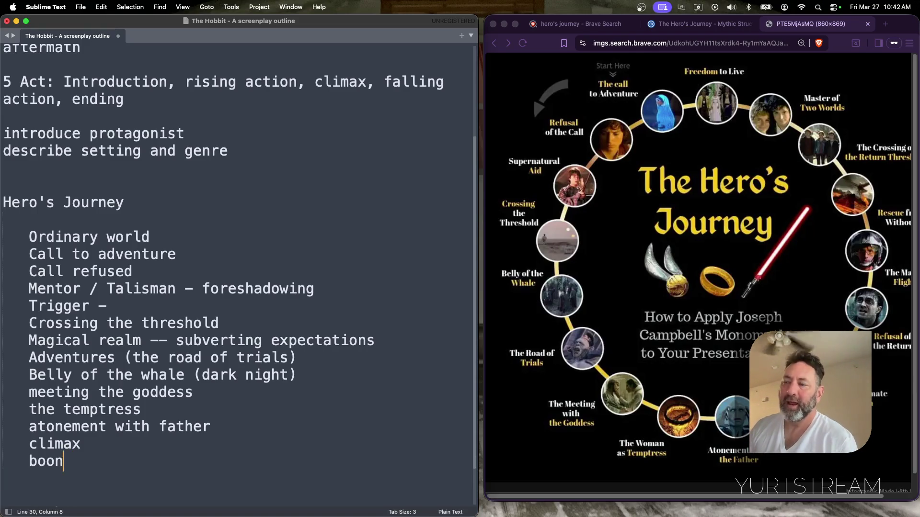
{"action": "type", "text": "- resposibility"}
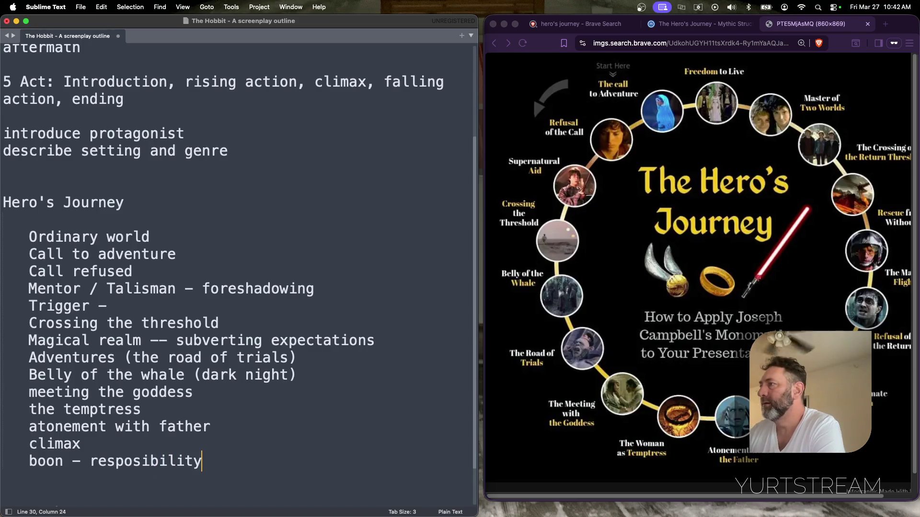
{"action": "key", "text": "Return"}
{"action": "type", "text": "res"}
{"action": "key", "text": "BackSpace"}
{"action": "type", "text": "fusal of return"}
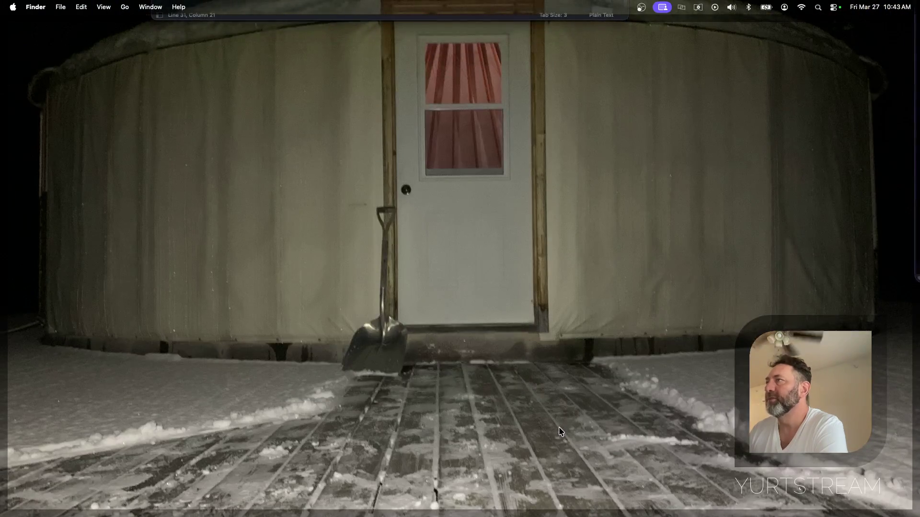
- Check the infographic, then add 'escape (deus ex machina)' below refusal of return
{"action": "left_click", "coordinate": [654, 343]}
{"action": "left_click", "coordinate": [654, 342]}
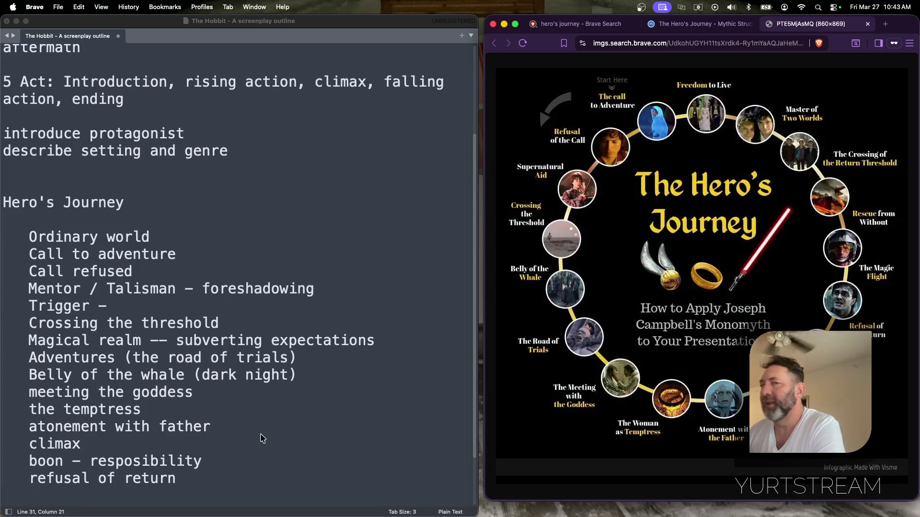
{"action": "left_click", "coordinate": [213, 477]}
{"action": "key", "text": "Return"}
{"action": "type", "text": "ex"}
{"action": "key", "text": "BackSpace"}
{"action": "type", "text": "scaoe"}
{"action": "key", "text": "BackSpace"}
{"action": "key", "text": "BackSpace"}
{"action": "type", "text": "pe (deux"}
{"action": "key", "text": "BackSpace"}
{"action": "type", "text": "s ex cc"}
{"action": "key", "text": "BackSpace"}
{"action": "key", "text": "BackSpace"}
{"action": "type", "text": "machina)"}
- Add 'rescue from without', 'back home' and 'bring the talisman back (gift to ordinary world)'
{"action": "key", "text": "Return"}
{"action": "type", "text": "rescue from without ("}
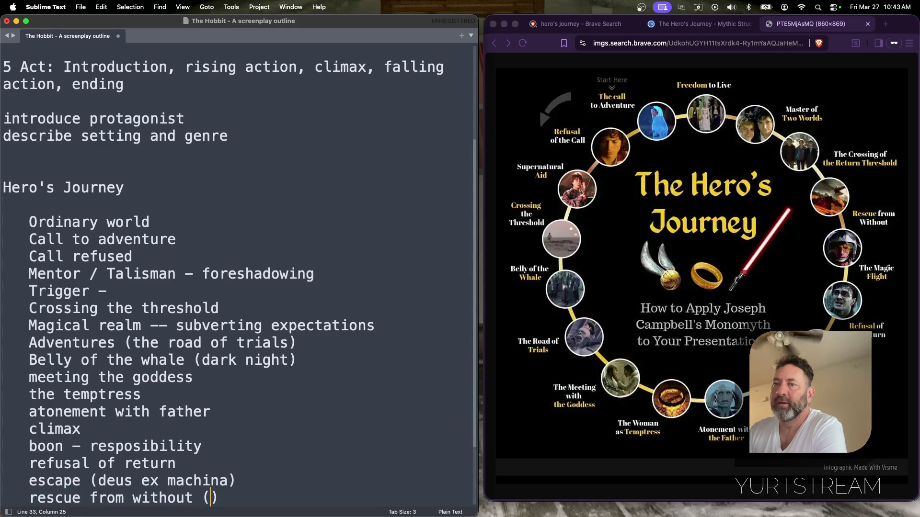
{"action": "key", "text": "BackSpace"}
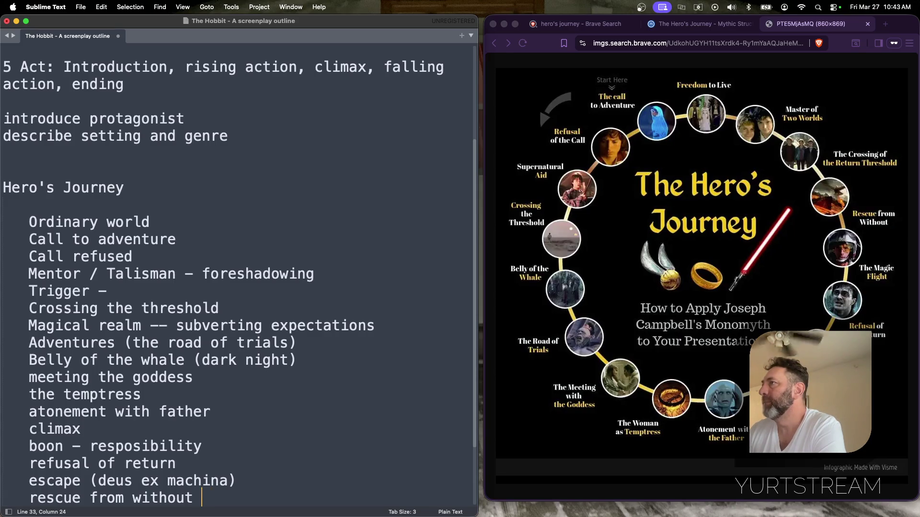
{"action": "key", "text": "Return"}
{"action": "type", "text": "back home"}
{"action": "key", "text": "Return"}
{"action": "type", "text": "happy ending"}
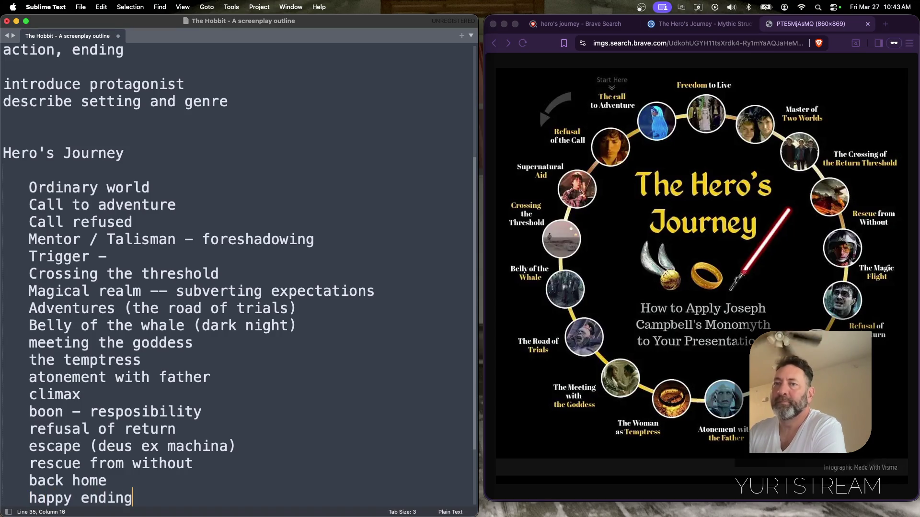
{"action": "key", "text": "Return"}
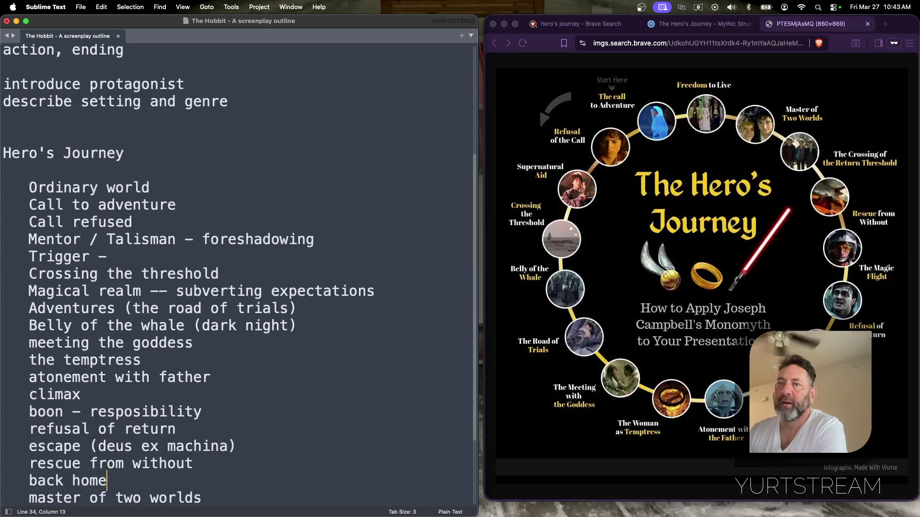
{"action": "key", "text": "Return"}
{"action": "type", "text": "bring the talisman back (gift to o"}
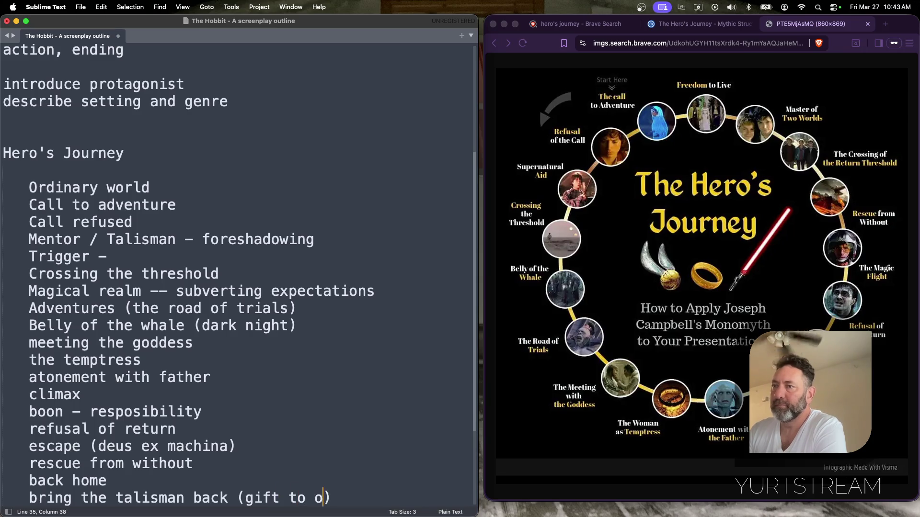
{"action": "type", "text": "inary world"}
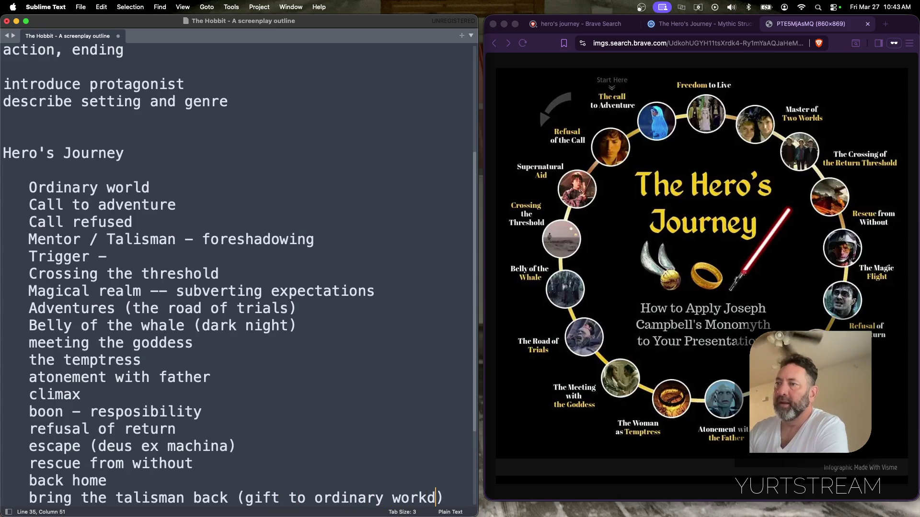
{"action": "key", "text": "BackSpace"}
{"action": "key", "text": "BackSpace"}
{"action": "type", "text": "ld"}
{"action": "key", "text": "super+Left"}
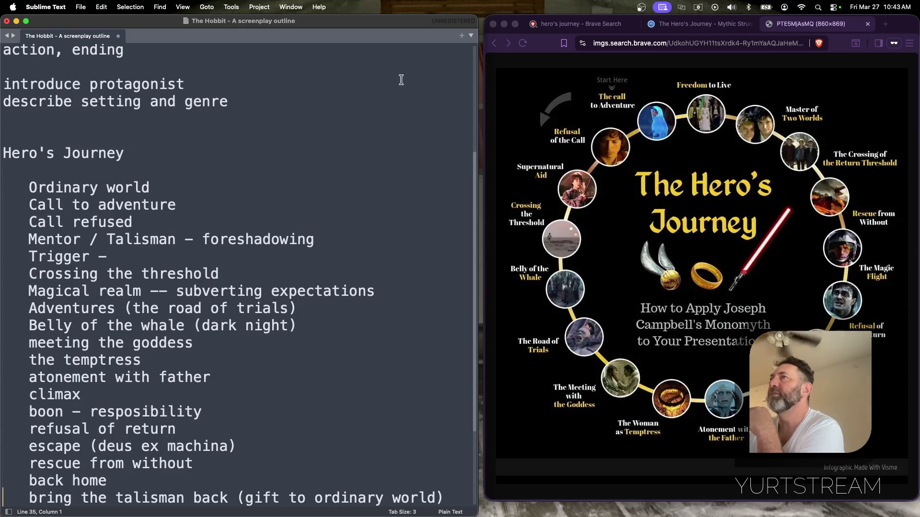
- In Brave, visit the diagram's source site from the Hero's Journey article and go back
{"action": "left_click", "coordinate": [494, 47]}
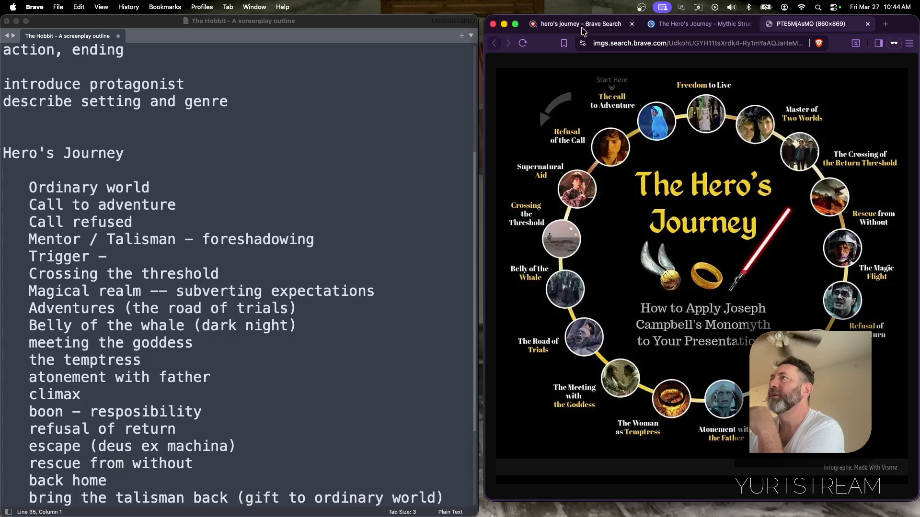
{"action": "left_click", "coordinate": [697, 24]}
{"action": "scroll", "coordinate": [687, 178], "scroll_direction": "down", "scroll_amount": 10}
{"action": "scroll", "coordinate": [687, 178], "scroll_direction": "down", "scroll_amount": 5}
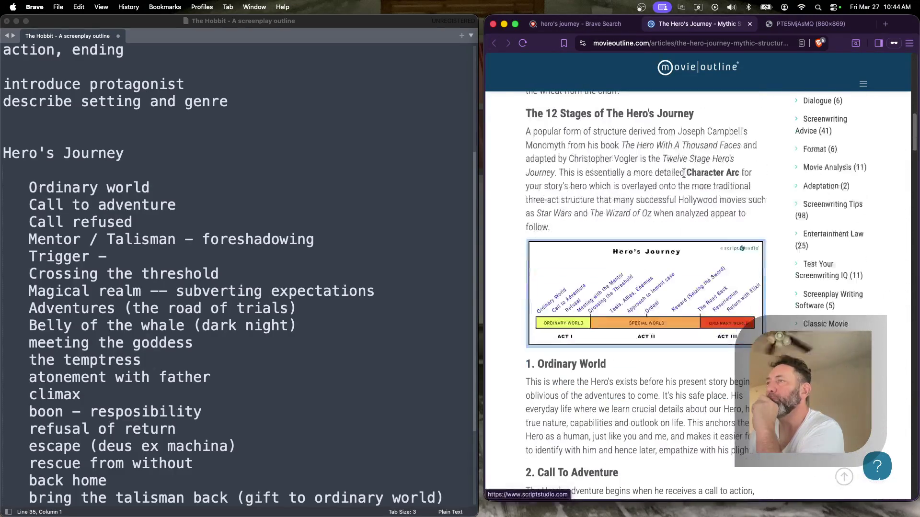
{"action": "left_click", "coordinate": [622, 332]}
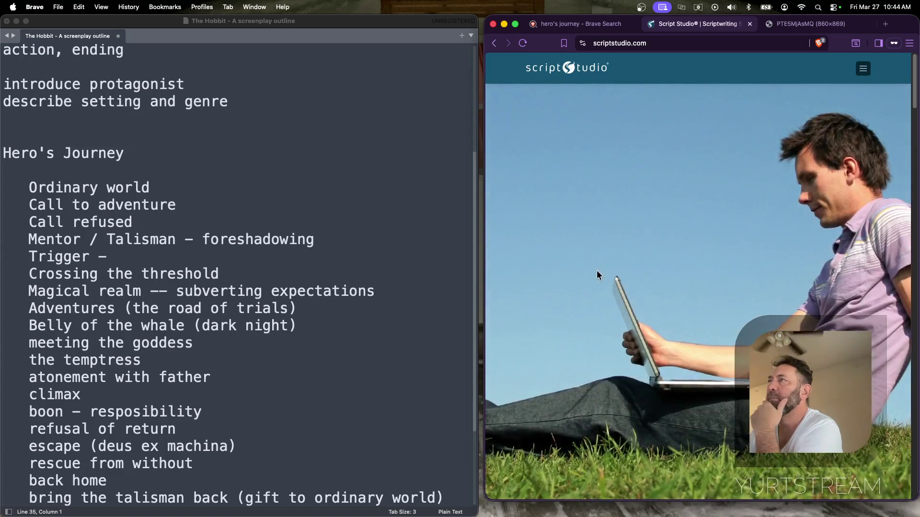
{"action": "scroll", "coordinate": [599, 230], "scroll_direction": "down", "scroll_amount": 3}
{"action": "scroll", "coordinate": [601, 179], "scroll_direction": "down", "scroll_amount": 5}
{"action": "scroll", "coordinate": [601, 178], "scroll_direction": "down", "scroll_amount": 5}
{"action": "scroll", "coordinate": [601, 180], "scroll_direction": "down", "scroll_amount": 5}
{"action": "scroll", "coordinate": [601, 182], "scroll_direction": "down", "scroll_amount": 5}
{"action": "scroll", "coordinate": [601, 184], "scroll_direction": "down", "scroll_amount": 5}
{"action": "scroll", "coordinate": [600, 184], "scroll_direction": "down", "scroll_amount": 5}
{"action": "scroll", "coordinate": [601, 184], "scroll_direction": "down", "scroll_amount": 5}
{"action": "scroll", "coordinate": [601, 184], "scroll_direction": "down", "scroll_amount": 3}
{"action": "scroll", "coordinate": [600, 185], "scroll_direction": "up", "scroll_amount": 5}
{"action": "scroll", "coordinate": [601, 184], "scroll_direction": "up", "scroll_amount": 2}
{"action": "left_click", "coordinate": [491, 44]}
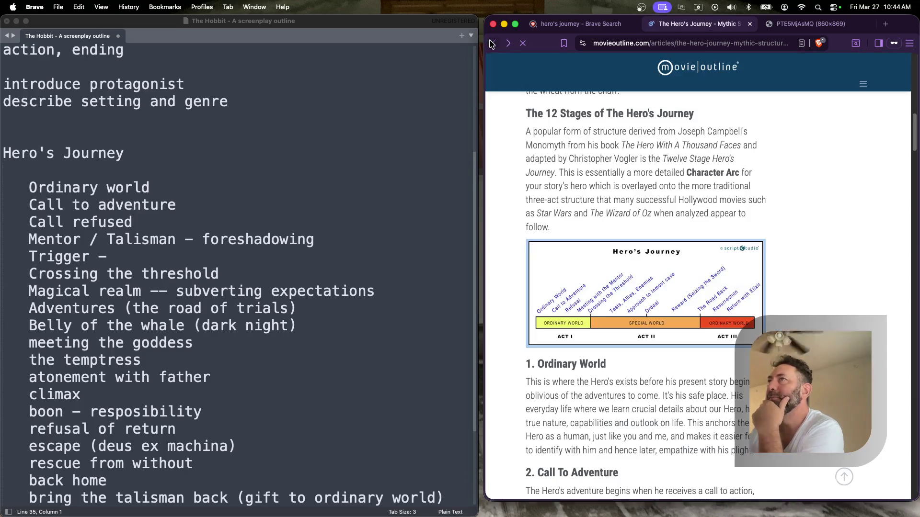
- Open the three-act Hero's Journey diagram in its own tab and enlarge it
{"action": "right_click", "coordinate": [641, 265]}
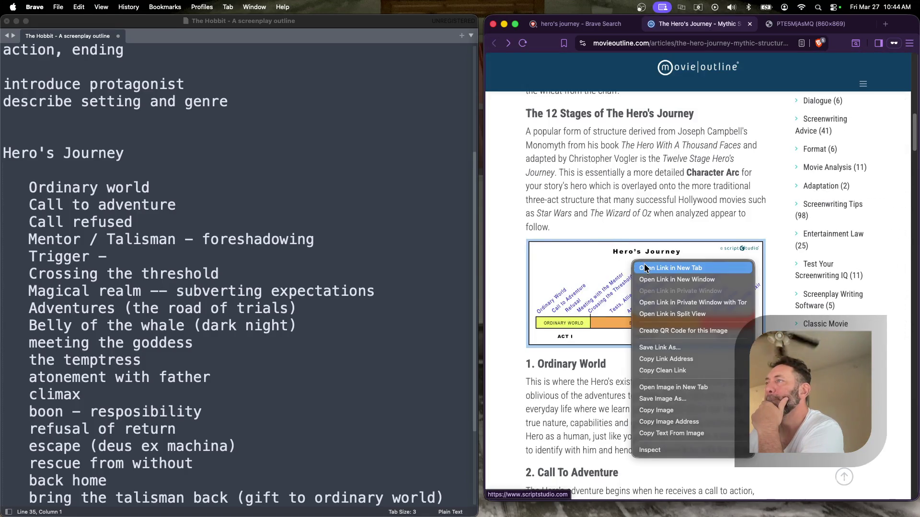
{"action": "left_click", "coordinate": [675, 388]}
{"action": "left_click", "coordinate": [747, 23]}
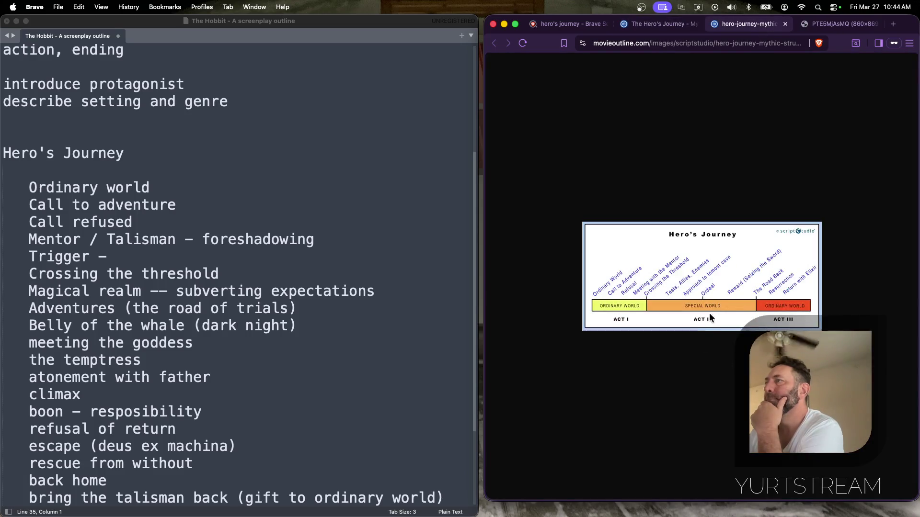
{"action": "key", "text": "super+equal"}
{"action": "key", "text": "super+equal"}
{"action": "key", "text": "super+equal"}
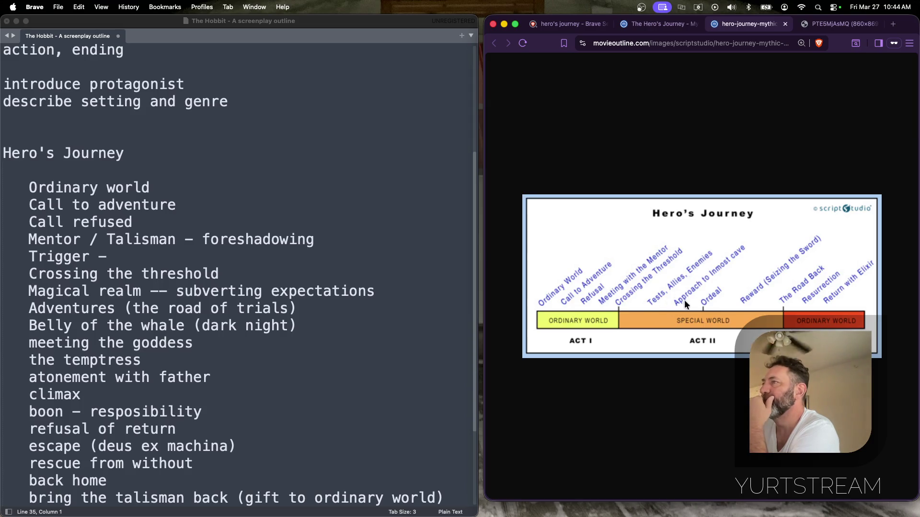
{"action": "left_click", "coordinate": [298, 397]}
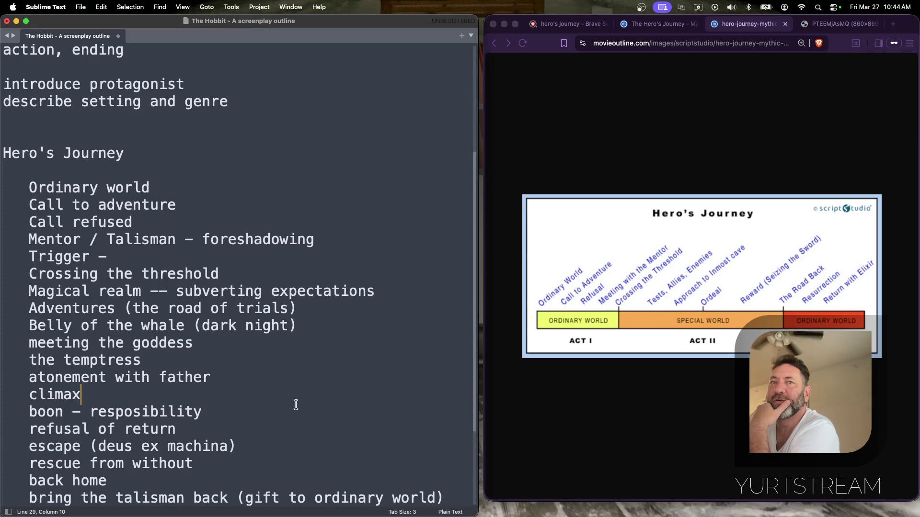
{"action": "left_click", "coordinate": [226, 345]}
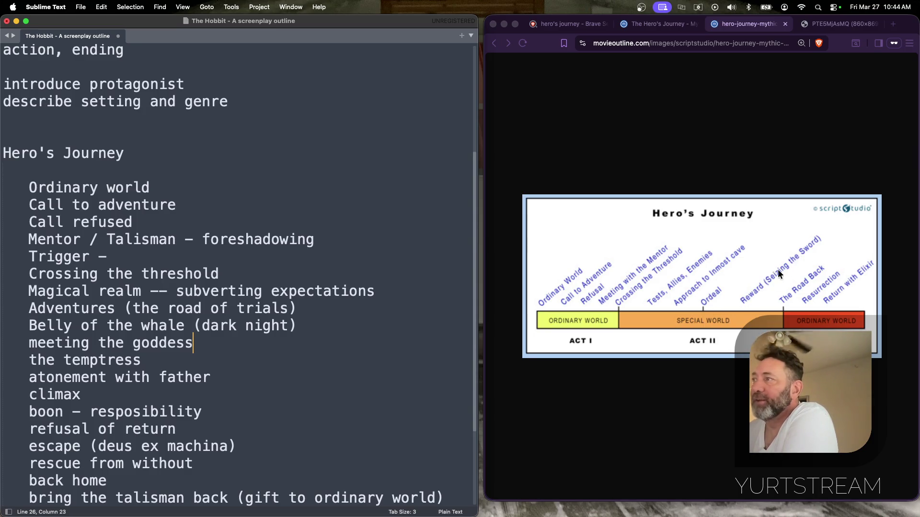
{"action": "left_click", "coordinate": [369, 374]}
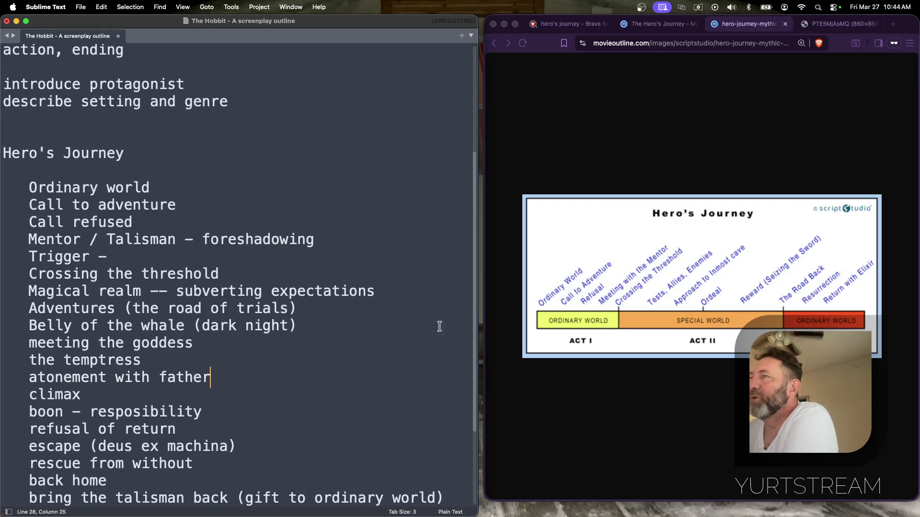
{"action": "left_click", "coordinate": [365, 222]}
{"action": "scroll", "coordinate": [305, 216], "scroll_direction": "down", "scroll_amount": 3}
{"action": "scroll", "coordinate": [305, 217], "scroll_direction": "down", "scroll_amount": 4}
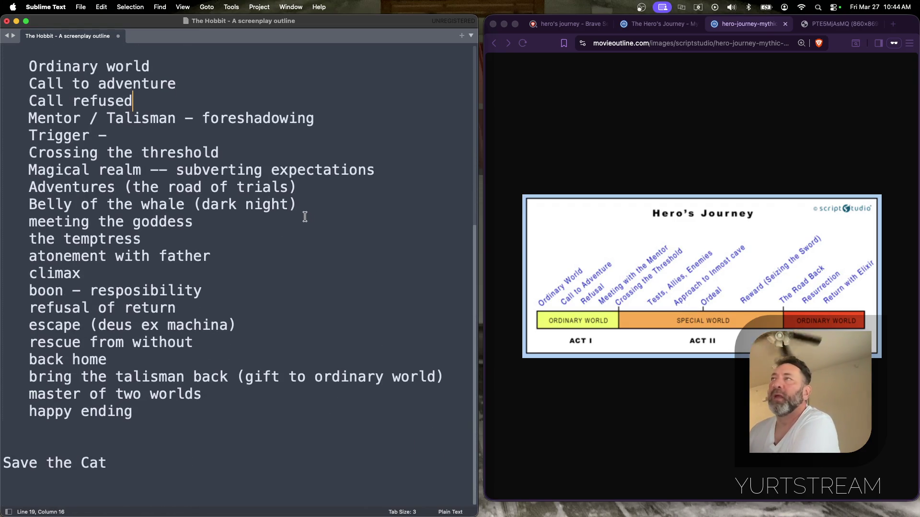
- In the Brave image search tab, replace the query with 'save the cat' and search
{"action": "left_click", "coordinate": [664, 53]}
{"action": "key", "text": "ctrl+shift+Tab"}
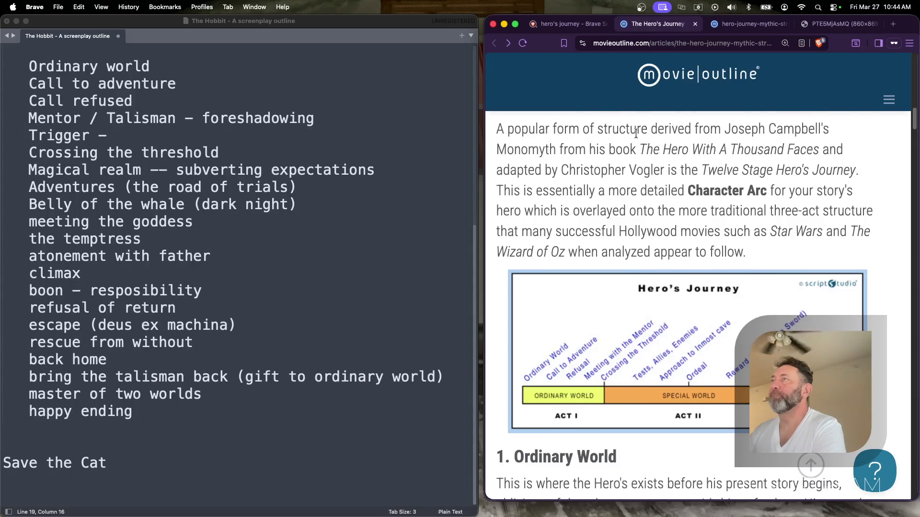
{"action": "key", "text": "ctrl+shift+Tab"}
{"action": "left_click", "coordinate": [597, 75]}
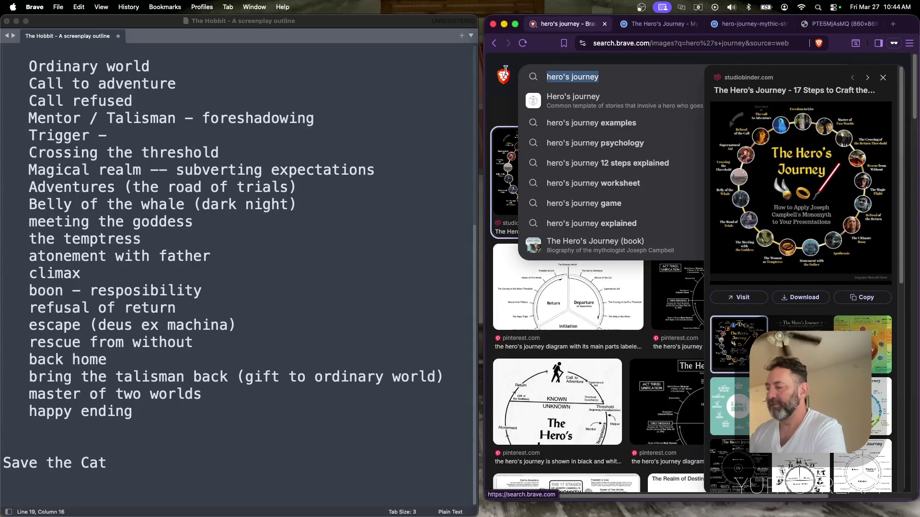
{"action": "type", "text": "a"}
{"action": "key", "text": "BackSpace"}
{"action": "type", "text": "save the c"}
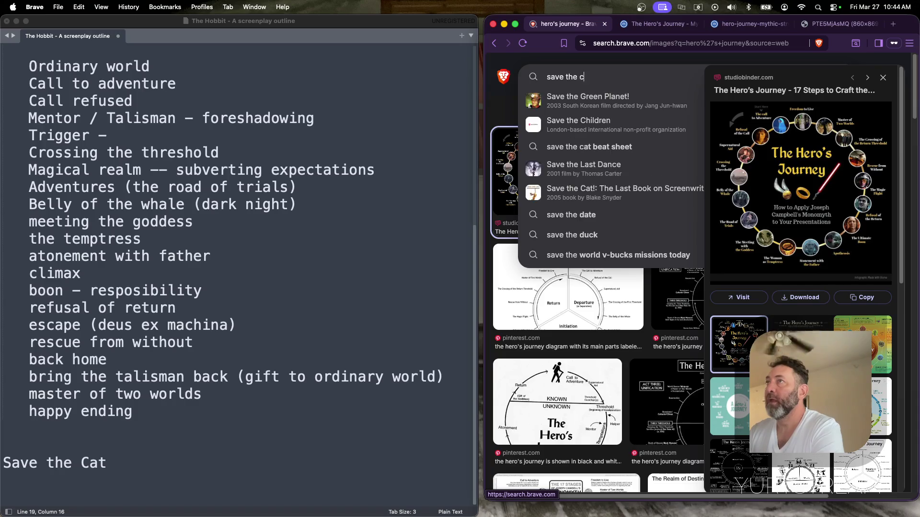
{"action": "type", "text": "at"}
{"action": "key", "text": "Return"}
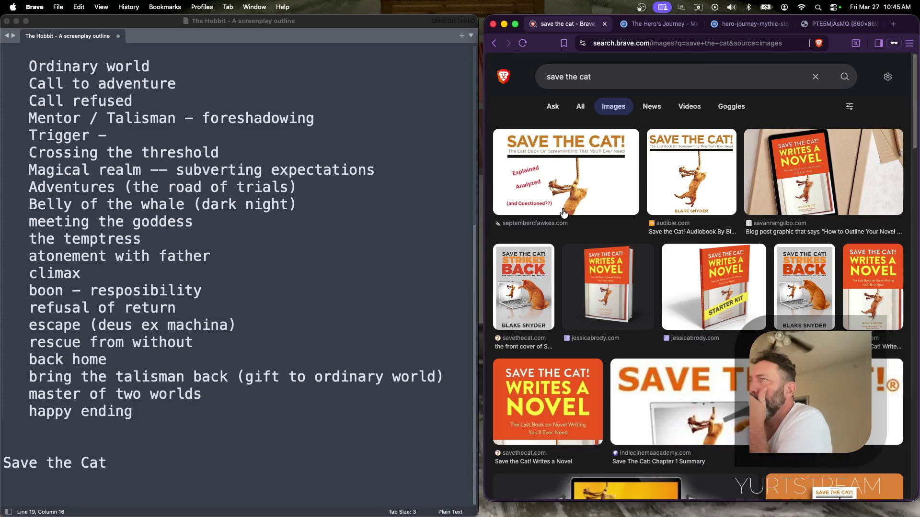
- Switch to All results and search 'summarize save the cat'
{"action": "left_click", "coordinate": [580, 106]}
{"action": "scroll", "coordinate": [675, 277], "scroll_direction": "down", "scroll_amount": 10}
{"action": "scroll", "coordinate": [676, 277], "scroll_direction": "down", "scroll_amount": 3}
{"action": "scroll", "coordinate": [676, 278], "scroll_direction": "down", "scroll_amount": 5}
{"action": "scroll", "coordinate": [676, 277], "scroll_direction": "down", "scroll_amount": 5}
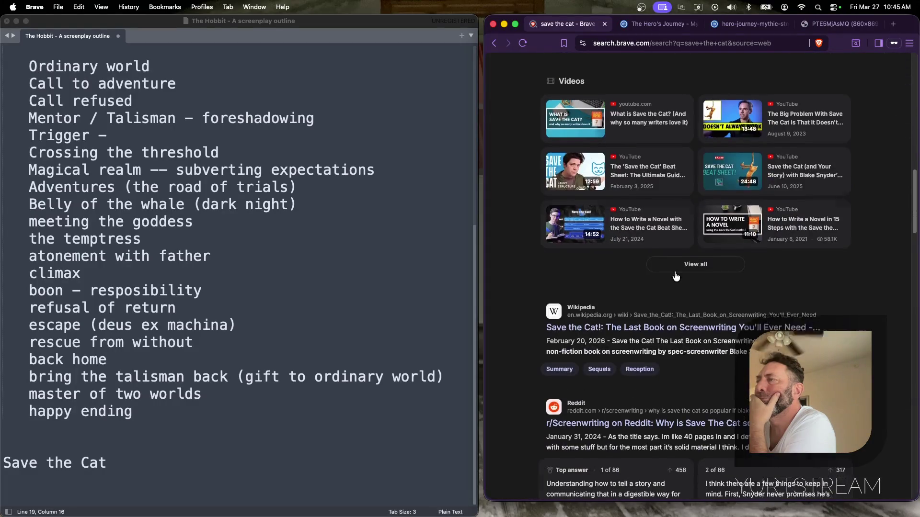
{"action": "scroll", "coordinate": [676, 277], "scroll_direction": "up", "scroll_amount": 15}
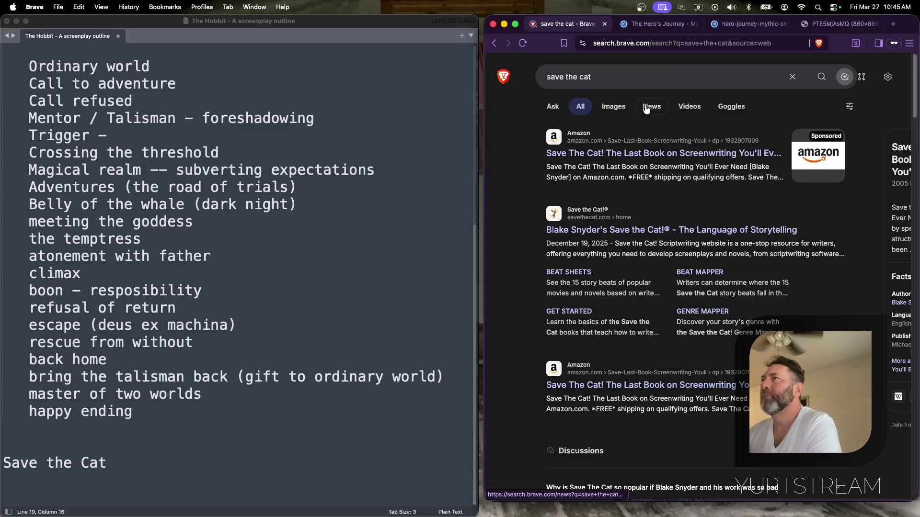
{"action": "left_click", "coordinate": [677, 66]}
{"action": "type", "text": "summarize"}
{"action": "key", "text": "Return"}
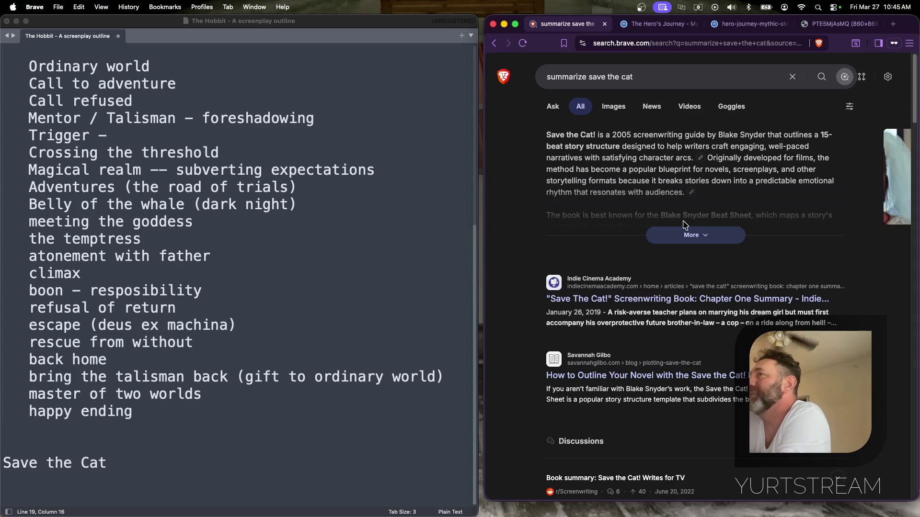
- Expand the AI summary and ask the suggested question about the 15 Save the Cat beats
{"action": "left_click", "coordinate": [691, 235]}
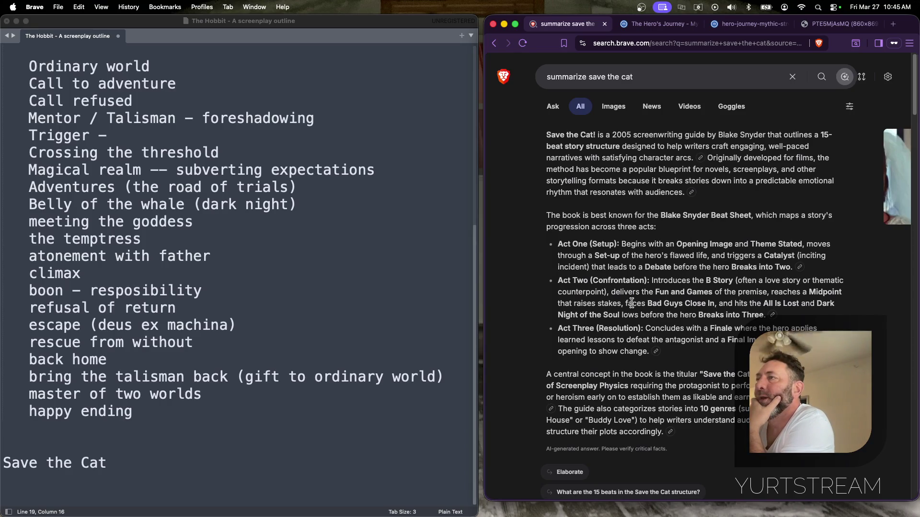
{"action": "scroll", "coordinate": [663, 252], "scroll_direction": "down", "scroll_amount": 5}
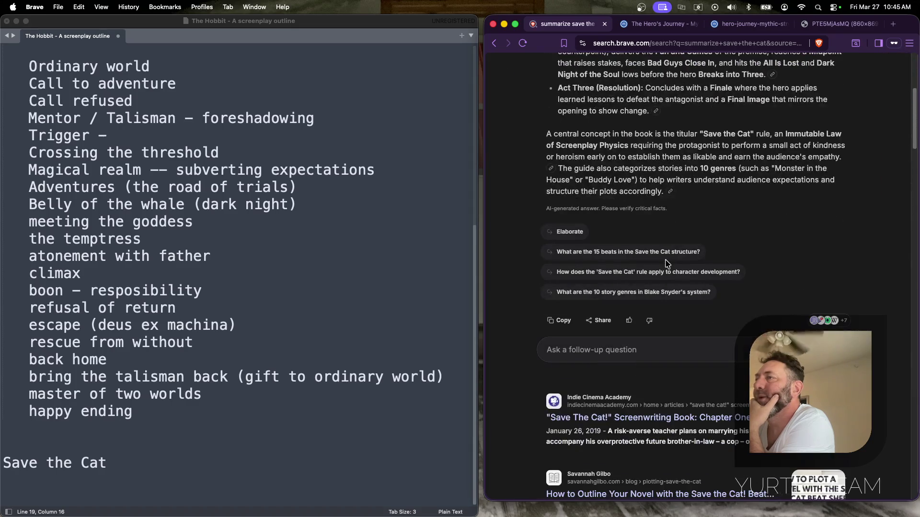
{"action": "left_click", "coordinate": [632, 253]}
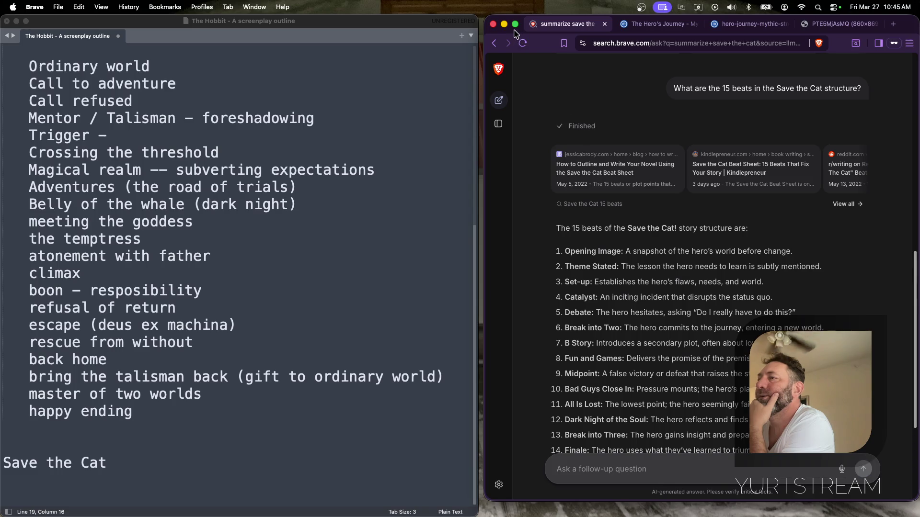
- Highlight Dark Night of the Soul, Break into Two and Break into Three in the answer
{"action": "left_click_drag", "start_coordinate": [573, 420], "coordinate": [639, 420]}
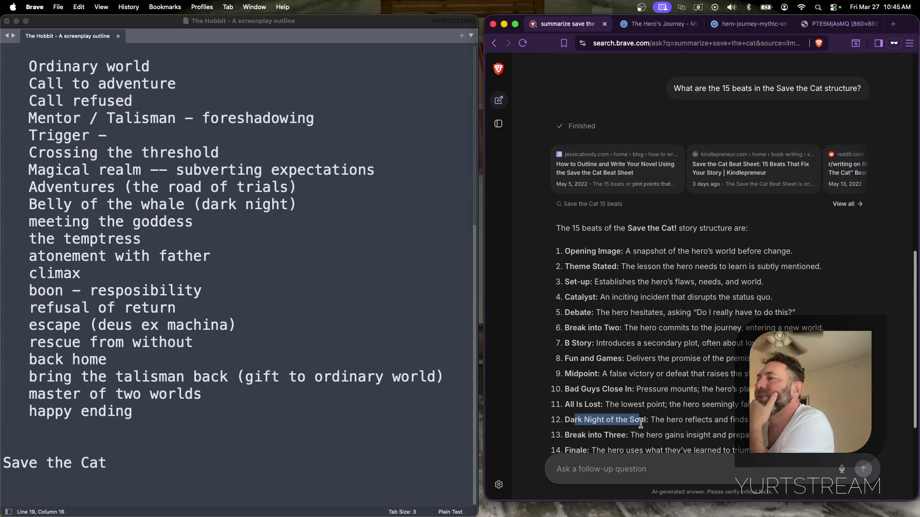
{"action": "left_click", "coordinate": [527, 334]}
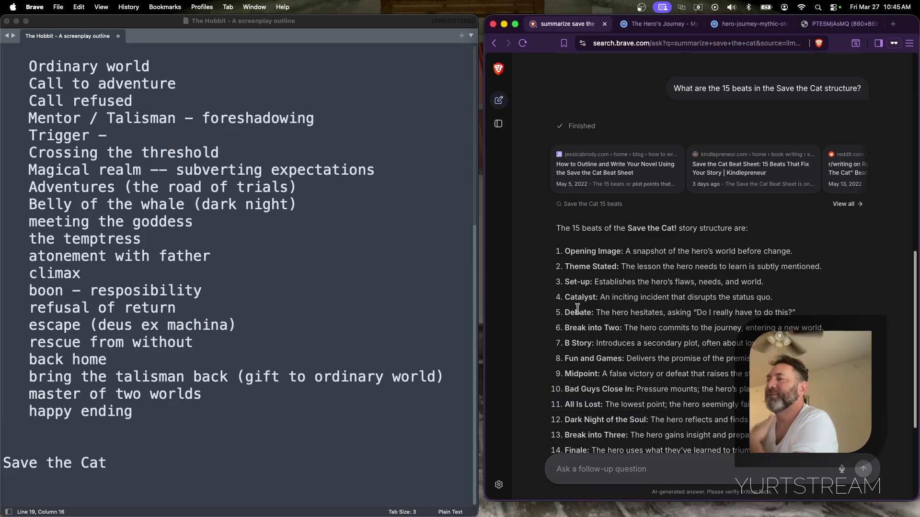
{"action": "scroll", "coordinate": [576, 309], "scroll_direction": "down", "scroll_amount": 2}
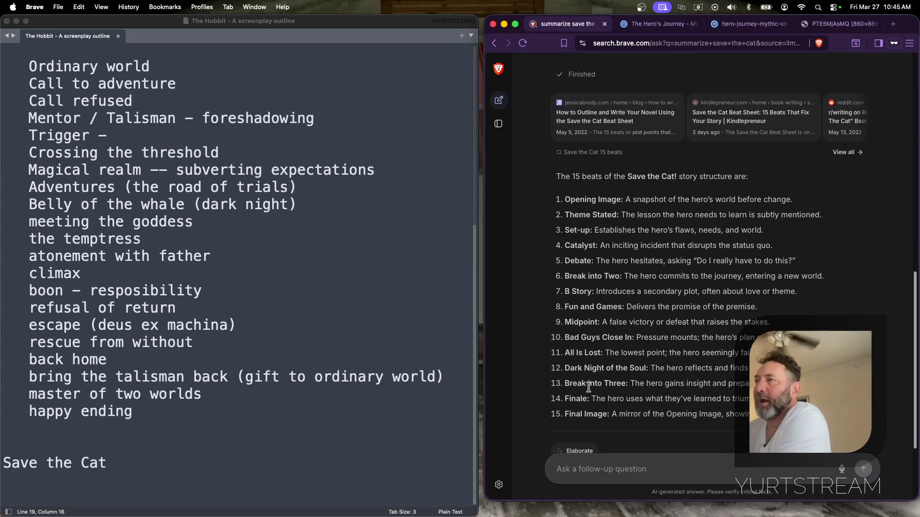
{"action": "left_click_drag", "start_coordinate": [565, 277], "coordinate": [617, 278]}
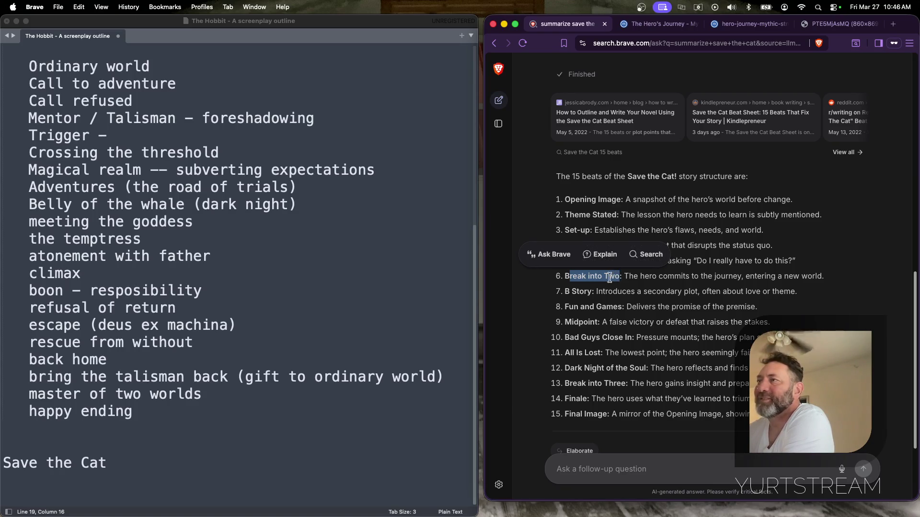
{"action": "left_click", "coordinate": [601, 279]}
{"action": "left_click_drag", "start_coordinate": [624, 381], "coordinate": [551, 387]}
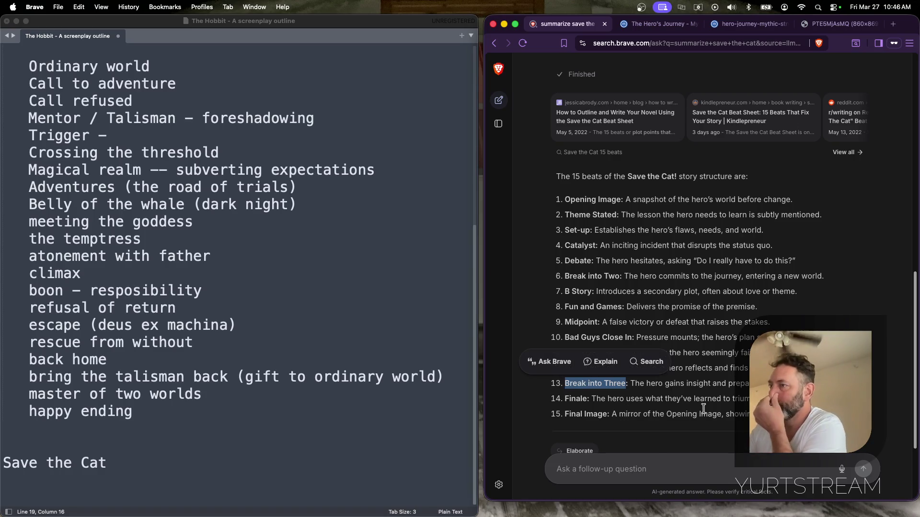
{"action": "left_click", "coordinate": [732, 408]}
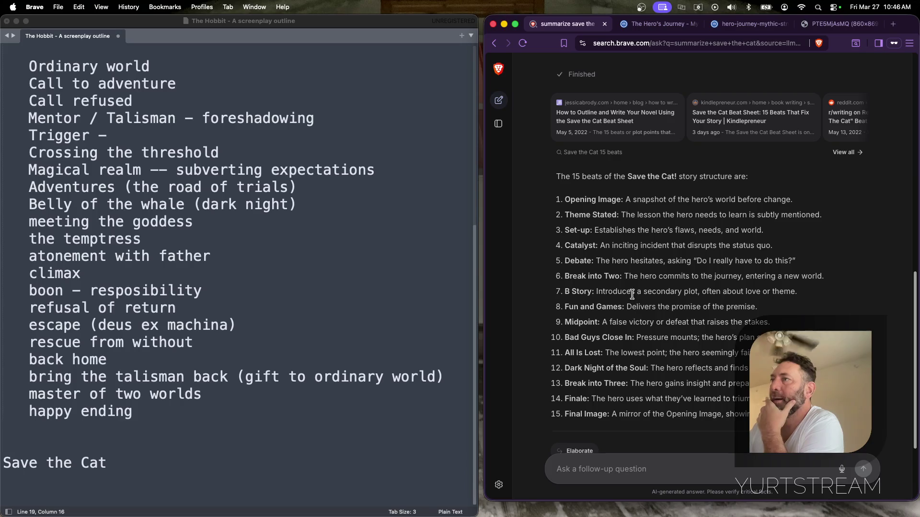
{"action": "left_click", "coordinate": [324, 327]}
{"action": "scroll", "coordinate": [314, 343], "scroll_direction": "up", "scroll_amount": 5}
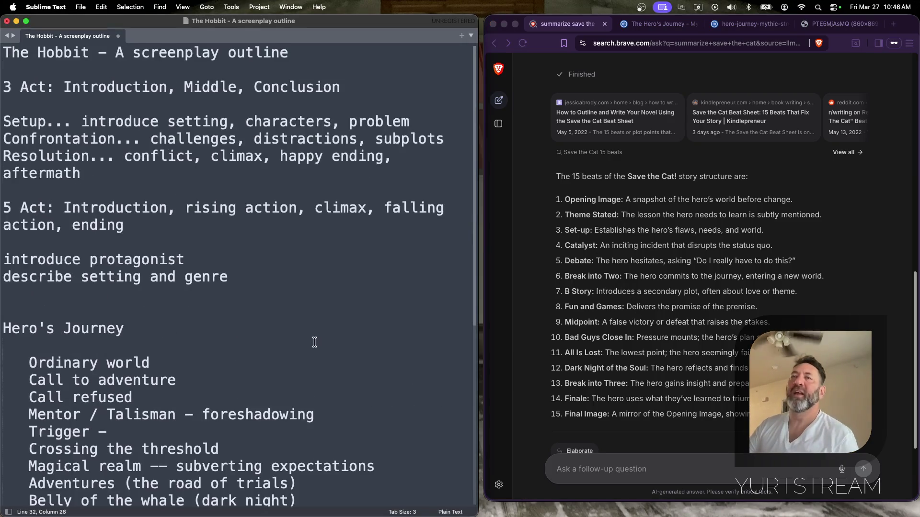
- Select and delete all outline text below the 3 Act line down to Save the Cat
{"action": "mouse_move", "coordinate": [372, 78]}
{"action": "left_mouse_down"}
{"action": "mouse_move", "coordinate": [318, 420]}
{"action": "mouse_move", "coordinate": [275, 515]}
{"action": "left_mouse_up"}
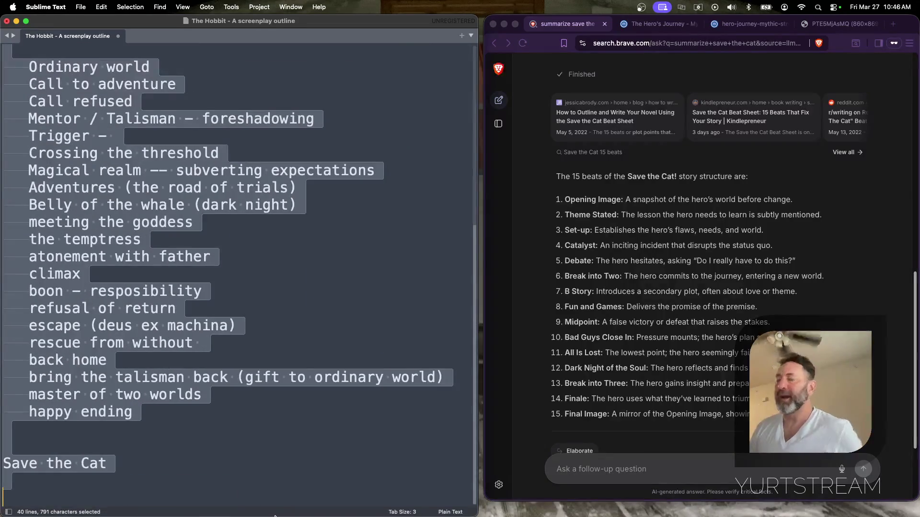
{"action": "key", "text": "BackSpace"}
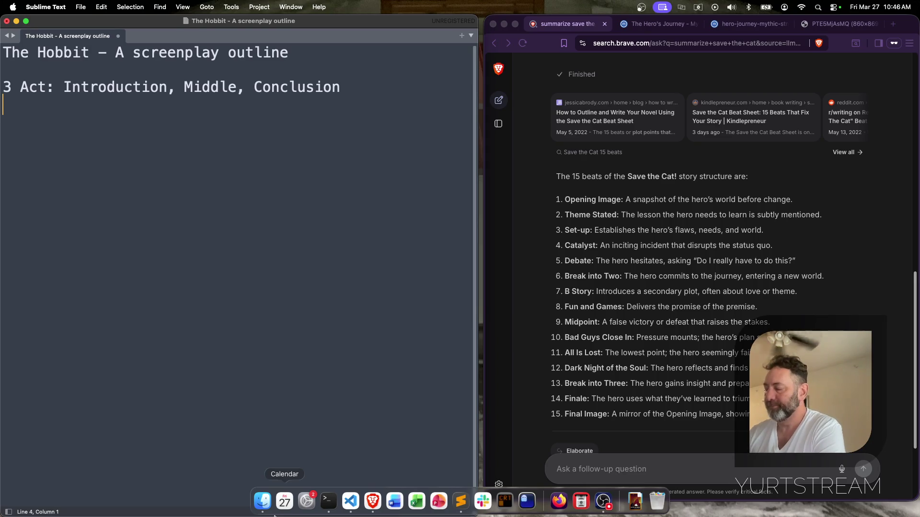
{"action": "type", "text": "Hero's Journey"}
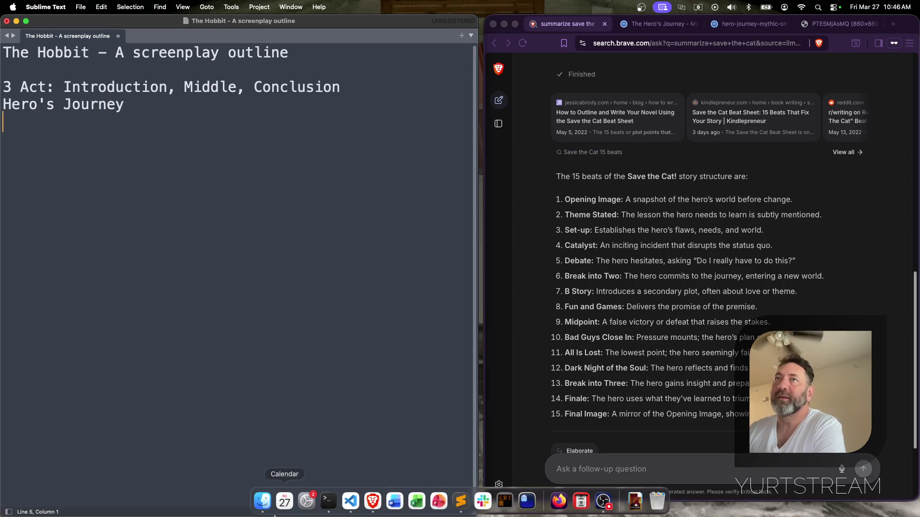
- Add 'POV : single character or mutliple' and begin a 'Goal: ' line below it
{"action": "key", "text": "Return"}
{"action": "key", "text": "Return"}
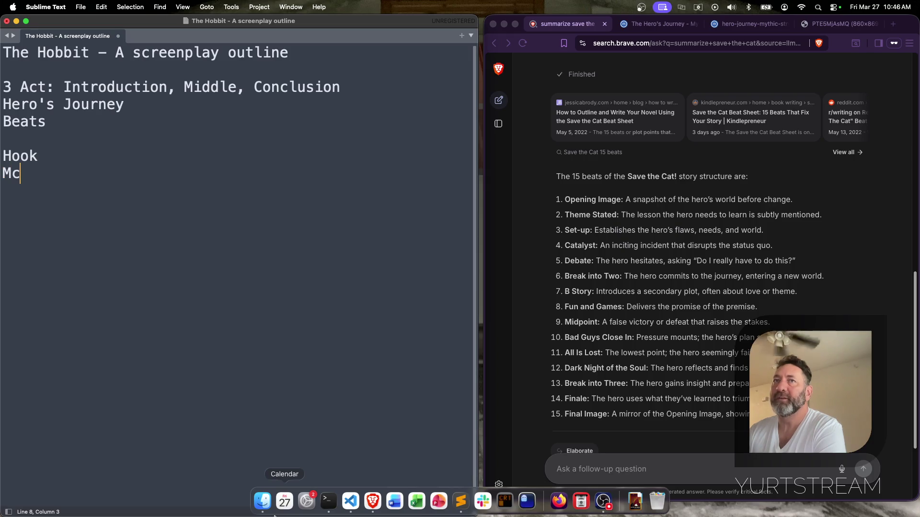
{"action": "type", "text": "ffins"}
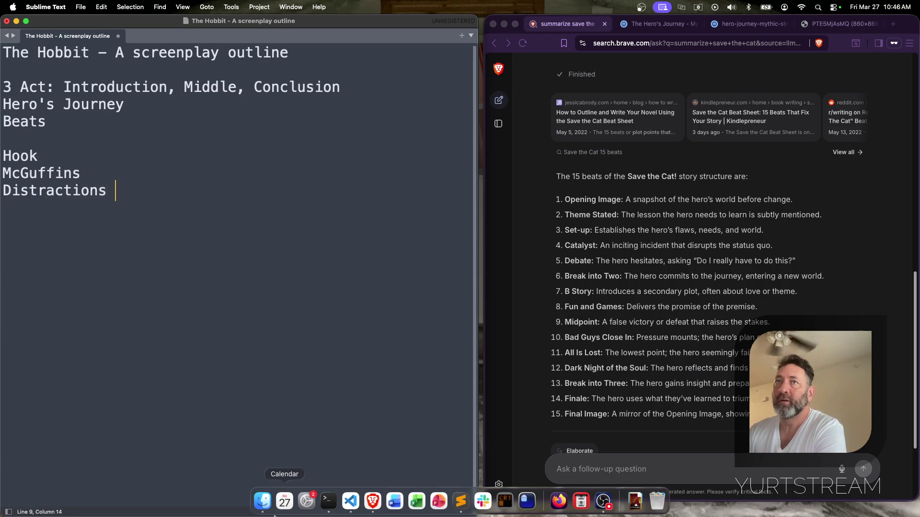
{"action": "type", "text": "ations "}
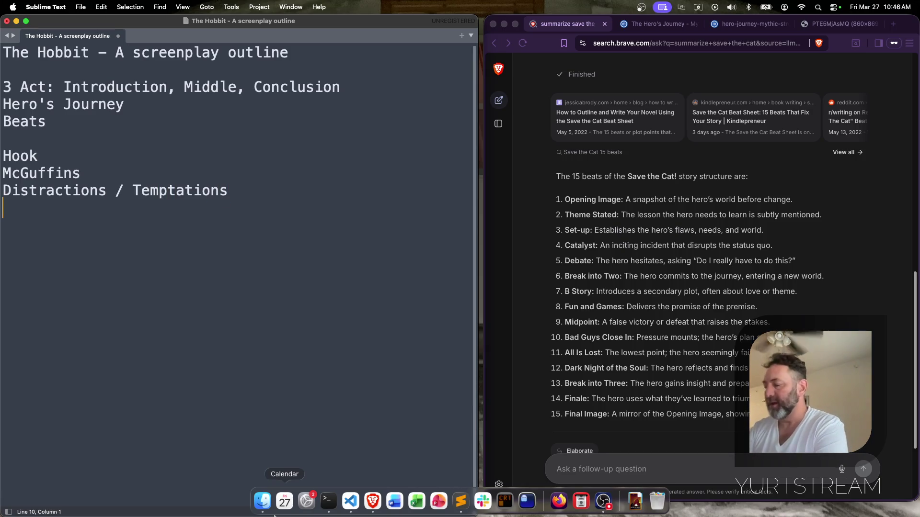
{"action": "type", "text": "POV"}
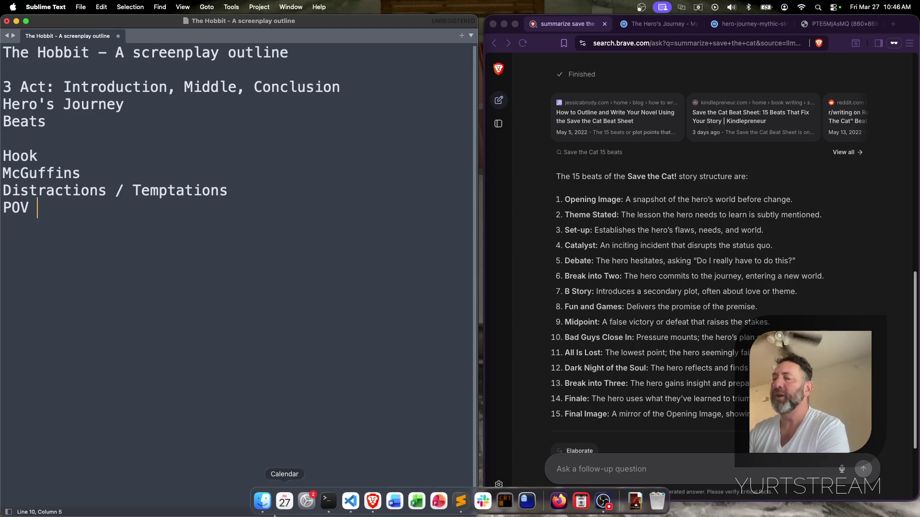
{"action": "key", "text": "Return"}
{"action": "type", "text": "Goal"}
{"action": "key", "text": "Up"}
{"action": "type", "text": "single chara"}
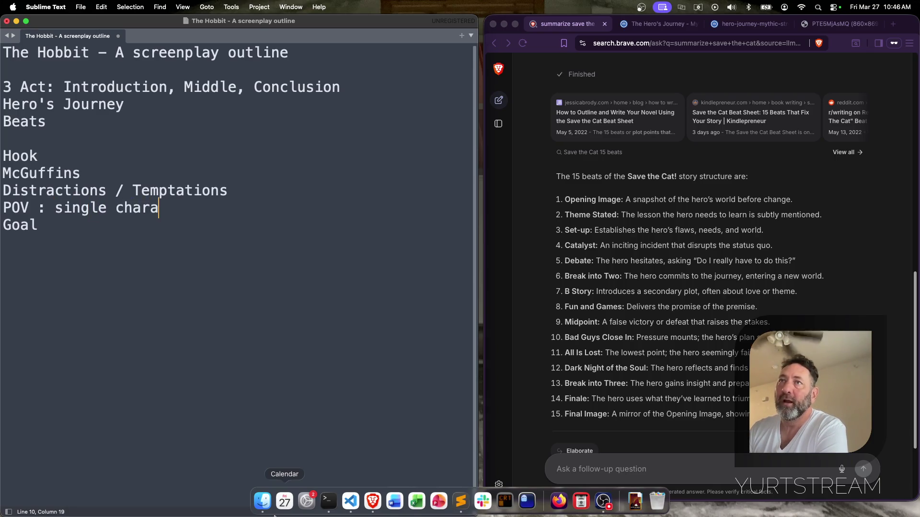
{"action": "key", "text": "BackSpace"}
{"action": "key", "text": "BackSpace"}
{"action": "key", "text": "BackSpace"}
{"action": "key", "text": "BackSpace"}
{"action": "key", "text": "BackSpace"}
{"action": "key", "text": "BackSpace"}
{"action": "key", "text": "BackSpace"}
{"action": "type", "text": "er or mutliple"}
{"action": "key", "text": "Down"}
{"action": "type", "text": ": "}
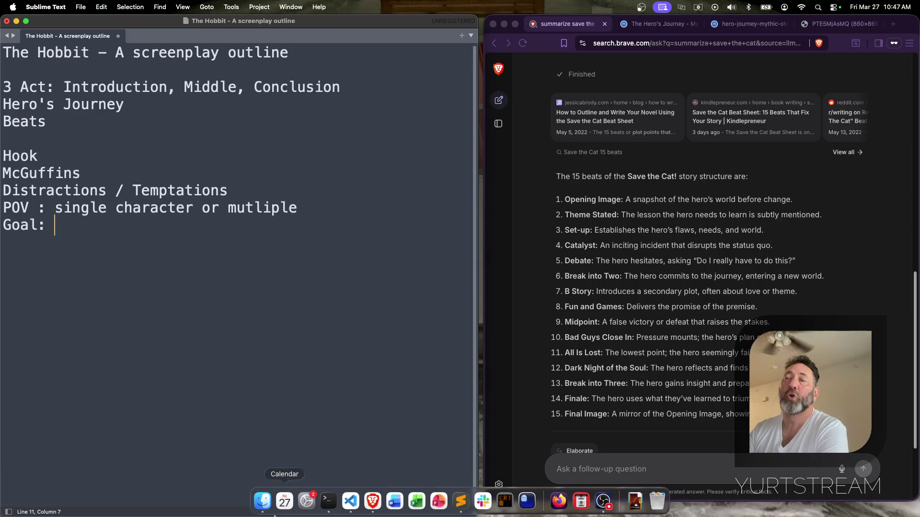
{"action": "type", "text": "one goal, ensemble"}
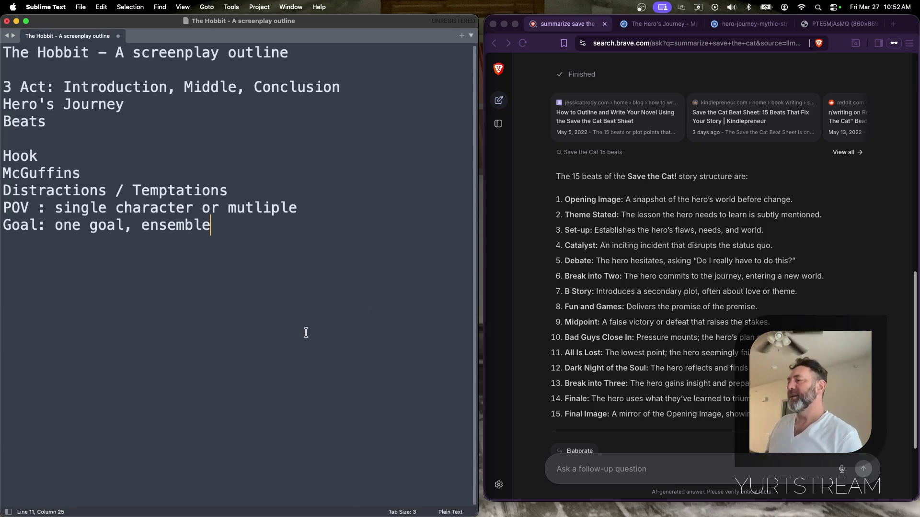
{"action": "key", "text": "Return"}
{"action": "key", "text": "Return"}
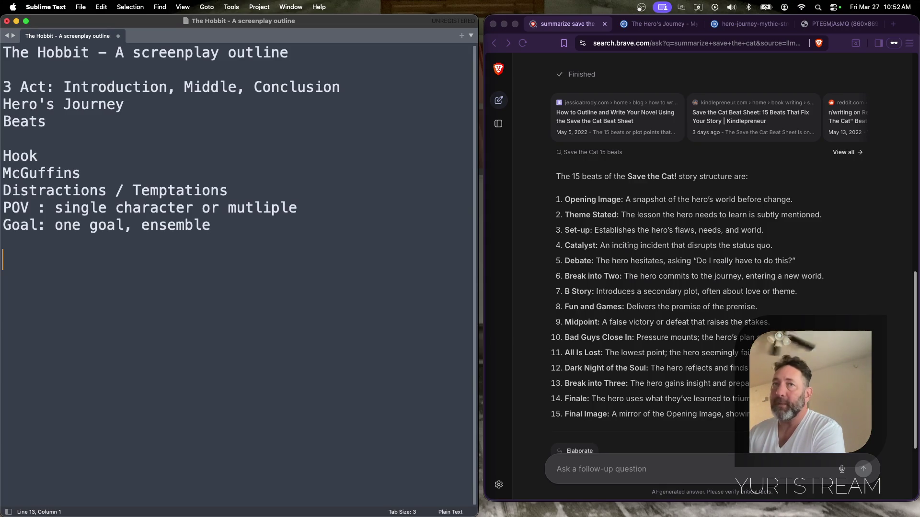
{"action": "type", "text": "Epo"}
- Write 'Episodic vs Arc' below the Goal line, removing the stray period
{"action": "key", "text": "BackSpace"}
{"action": "key", "text": "BackSpace"}
{"action": "type", "text": "po"}
{"action": "key", "text": "BackSpace"}
{"action": "type", "text": "isodic"}
{"action": "key", "text": "Return"}
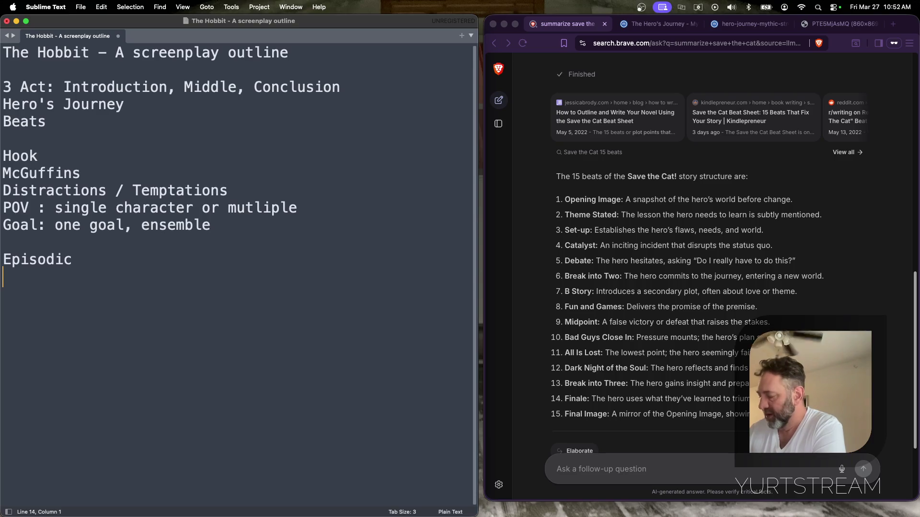
{"action": "key", "text": "Return"}
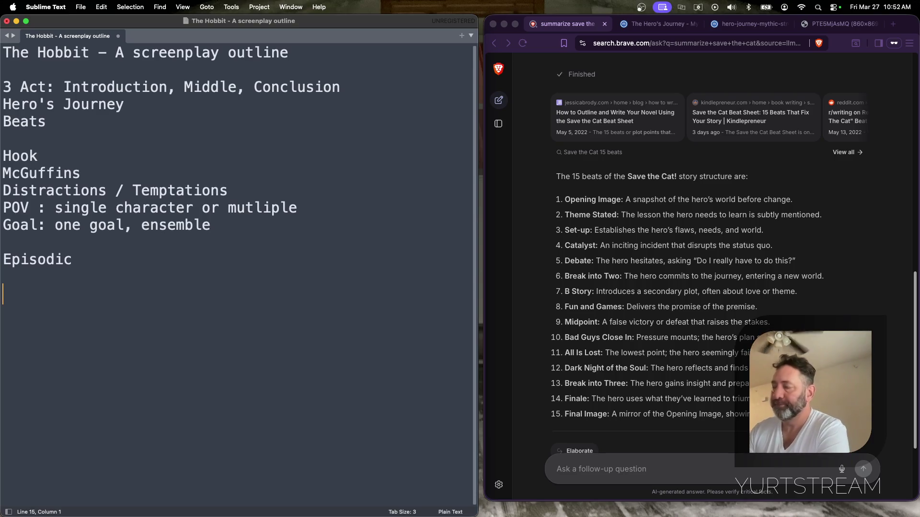
{"action": "key", "text": "BackSpace"}
{"action": "key", "text": "BackSpace"}
{"action": "type", "text": "."}
{"action": "key", "text": "BackSpace"}
{"action": "key", "text": "BackSpace"}
{"action": "type", "text": "/"}
{"action": "key", "text": "BackSpace"}
{"action": "type", "text": "vs Arc"}
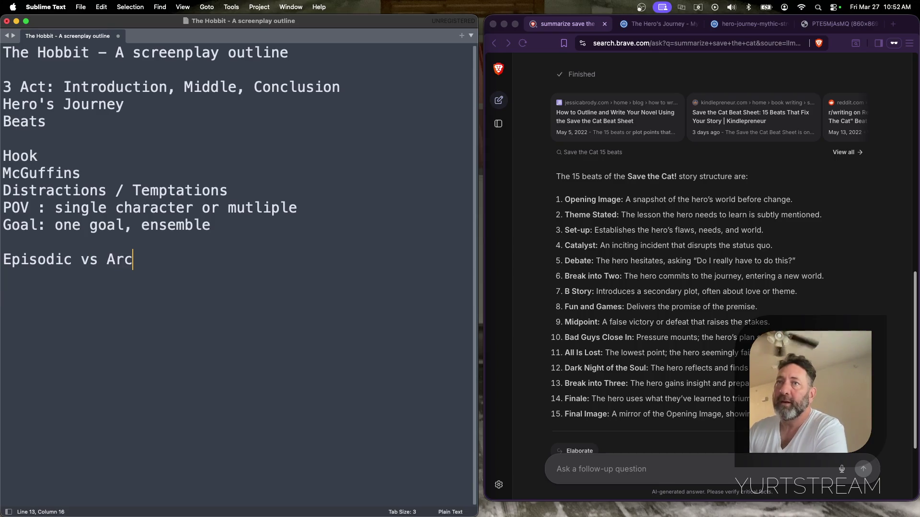
{"action": "key", "text": "Return"}
{"action": "key", "text": "Return"}
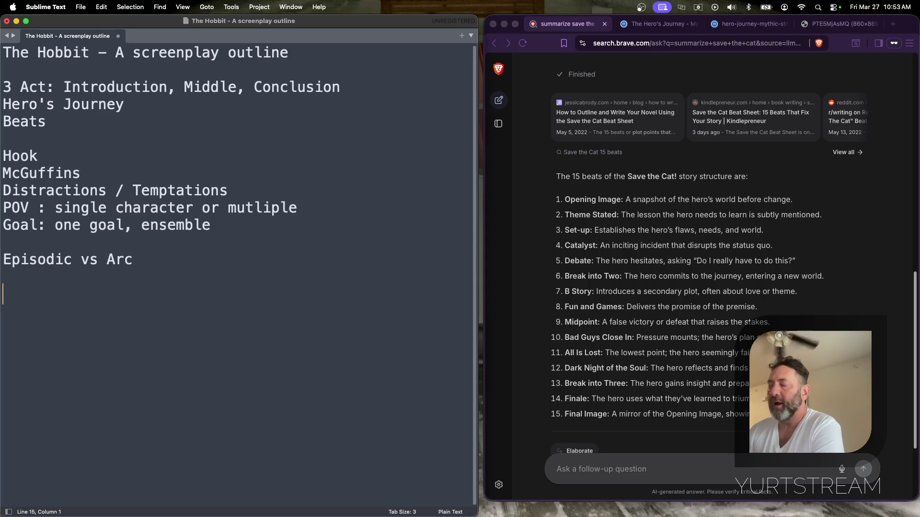
{"action": "type", "text": "Settings:"}
- Start the Settings list with Shire and Rivendell on their own lines
{"action": "key", "text": "Return"}
{"action": "key", "text": "Return"}
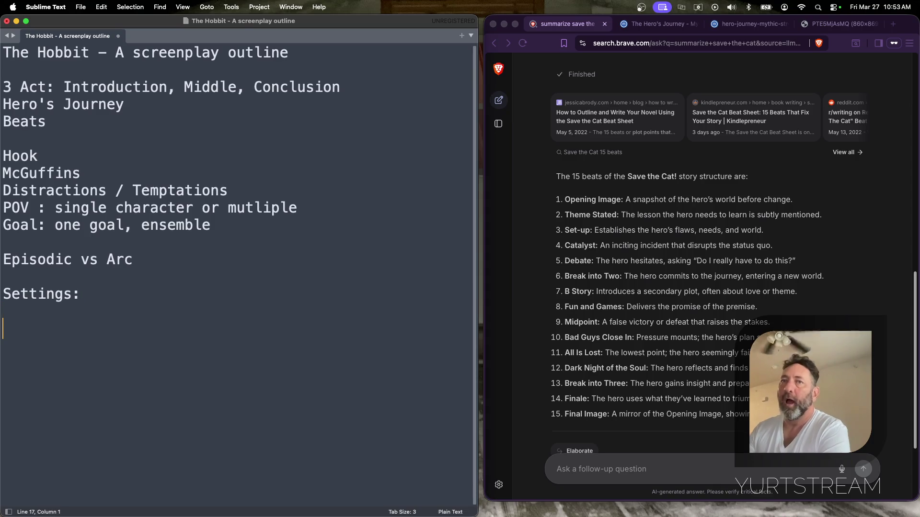
{"action": "type", "text": "Shire"}
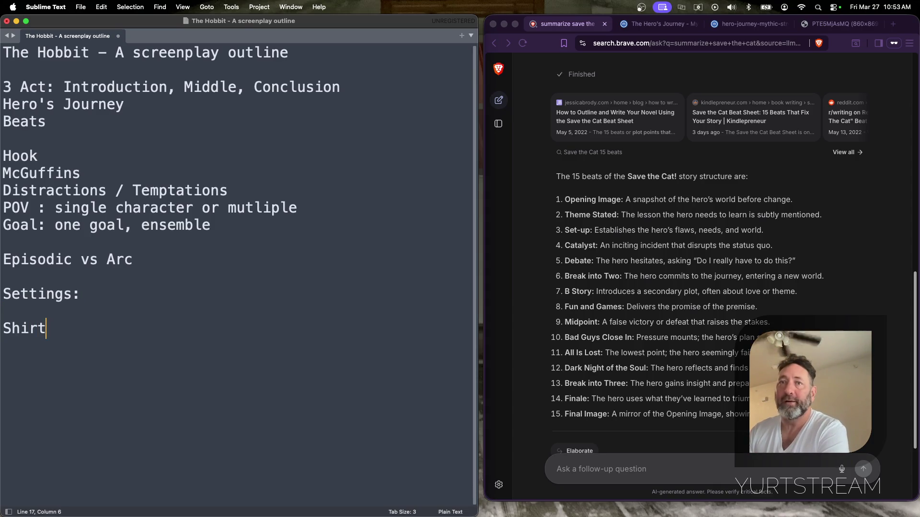
{"action": "key", "text": "Return"}
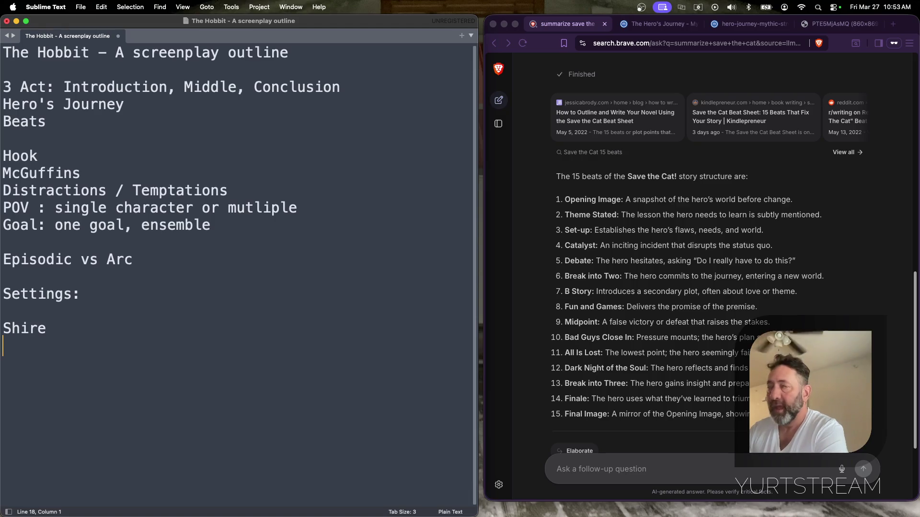
{"action": "type", "text": "RE"}
{"action": "key", "text": "BackSpace"}
{"action": "type", "text": "ivendell"}
{"action": "key", "text": "Return"}
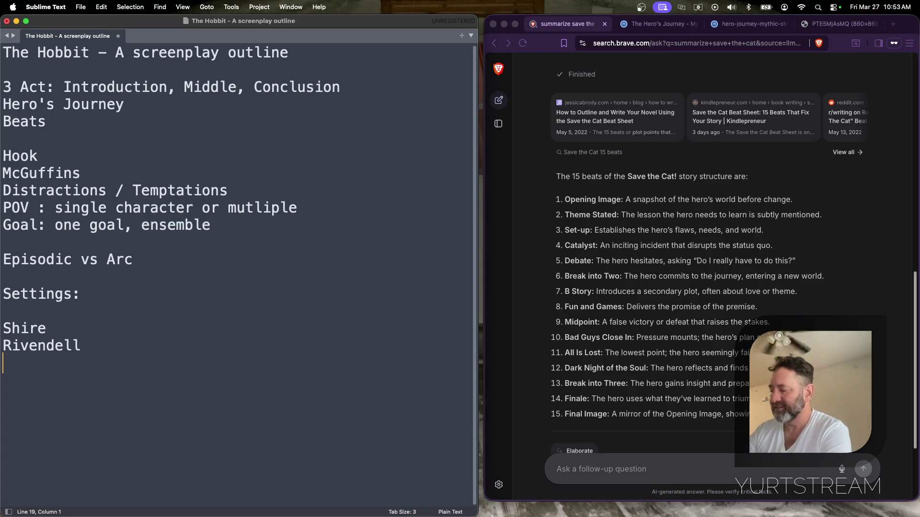
{"action": "type", "text": "Beorns"}
- Add Beorn, Lake Town and After the Dragon to the Settings list
{"action": "key", "text": "BackSpace"}
{"action": "key", "text": "Return"}
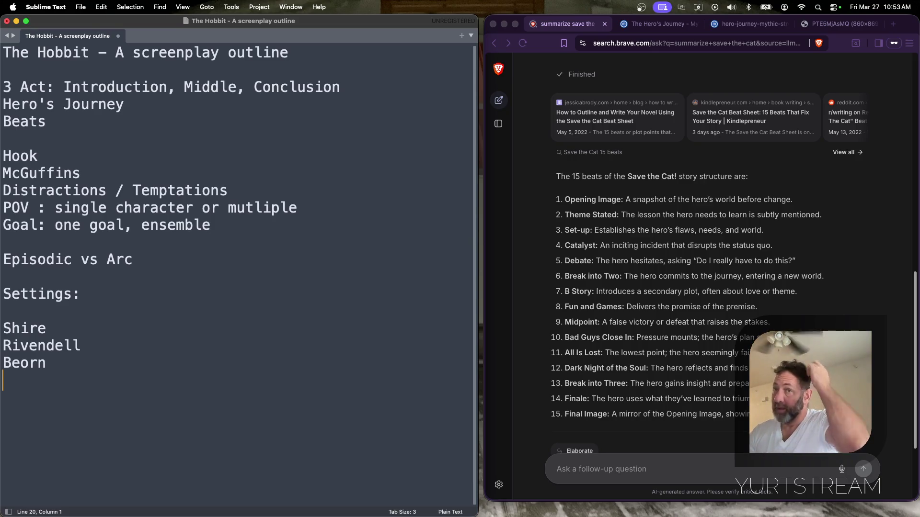
{"action": "type", "text": "Lake Town"}
{"action": "key", "text": "Return"}
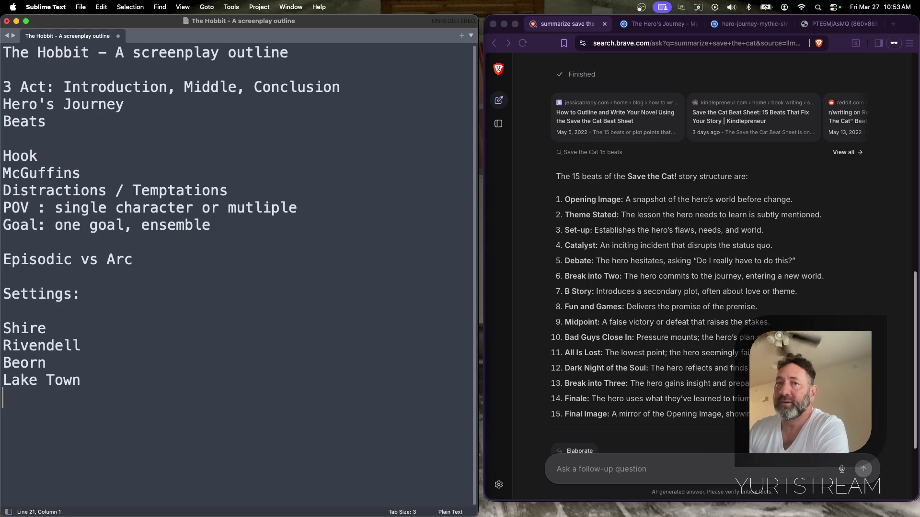
{"action": "type", "text": "After the Dragon"}
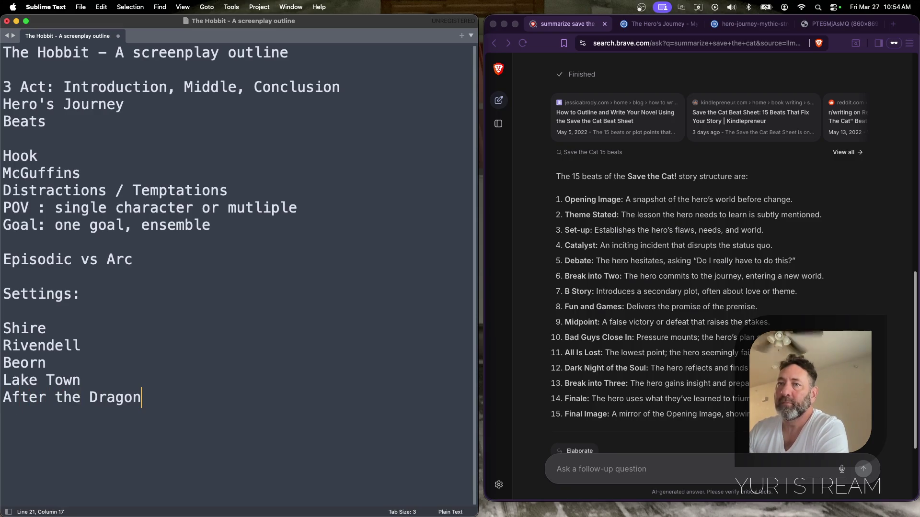
{"action": "key", "text": "Return"}
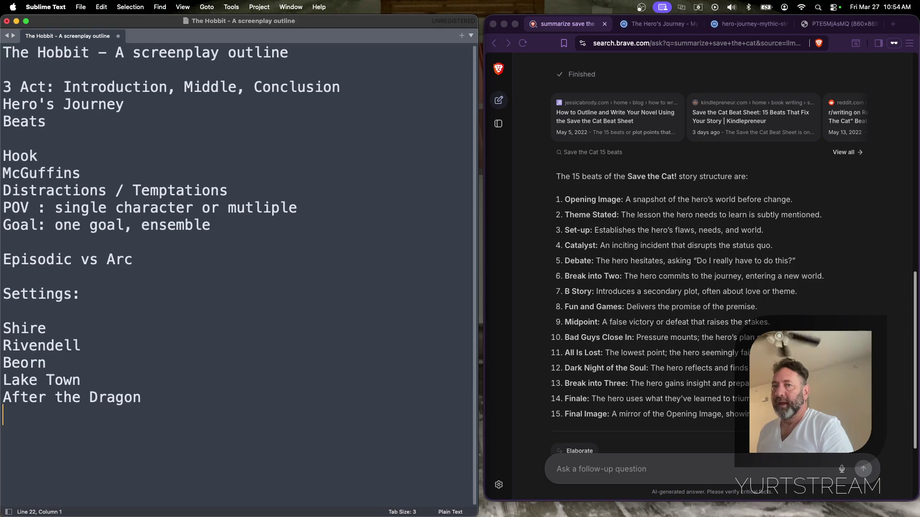
{"action": "type", "text": "F"}
- Add 'After the Battle' above the closing 'Shire' entry at the end of the settings list
{"action": "key", "text": "BackSpace"}
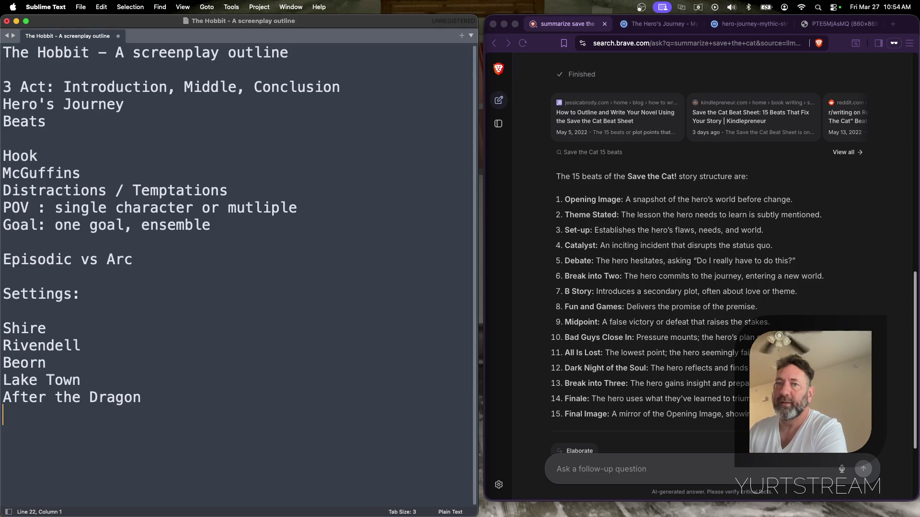
{"action": "type", "text": "Shire"}
{"action": "key", "text": "super+Left"}
{"action": "key", "text": "Return"}
{"action": "key", "text": "Up"}
{"action": "type", "text": "Ad"}
{"action": "key", "text": "BackSpace"}
{"action": "type", "text": "fter the Battl"}
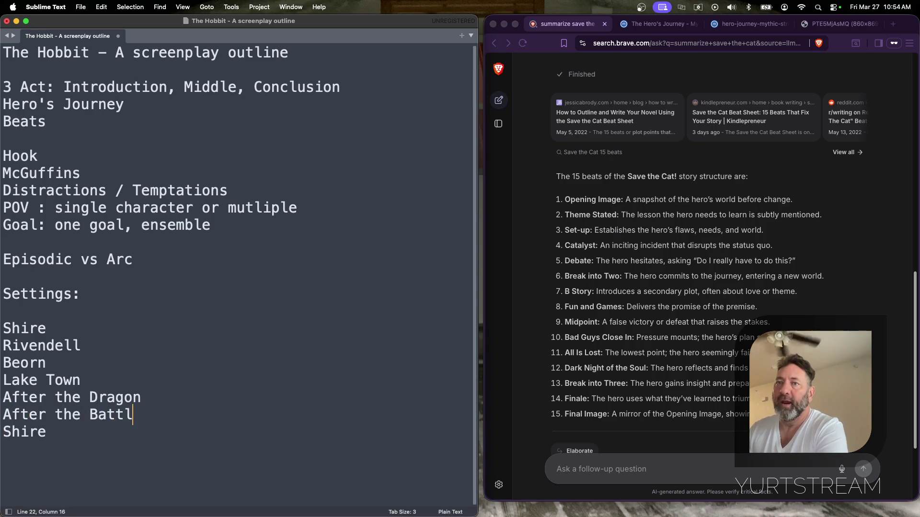
{"action": "type", "text": "e"}
{"action": "key", "text": "Return"}
{"action": "key", "text": "BackSpace"}
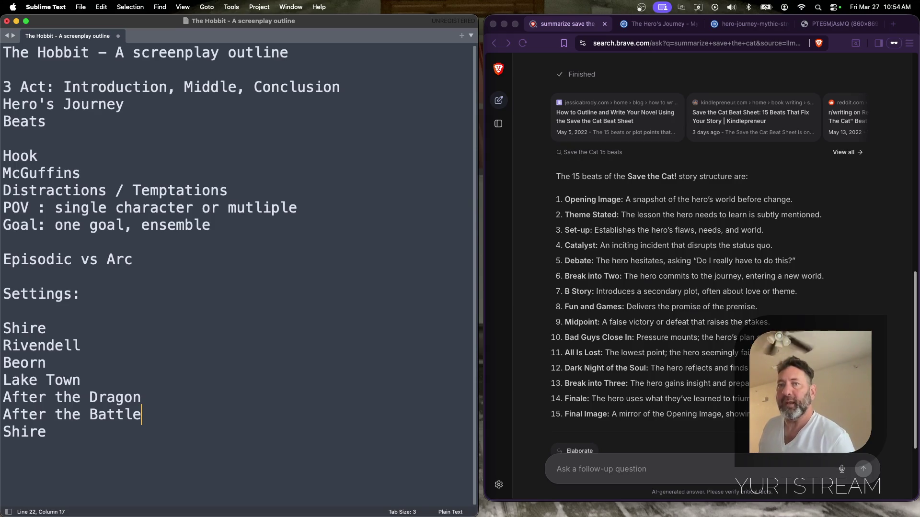
- Add '(Wood Elves)' on a new line below Beorn, then leave a fresh line after the final Shire
{"action": "key", "text": "Up"}
{"action": "key", "text": "Up"}
{"action": "key", "text": "Up"}
{"action": "key", "text": "Return"}
{"action": "type", "text": "(D"}
{"action": "key", "text": "BackSpace"}
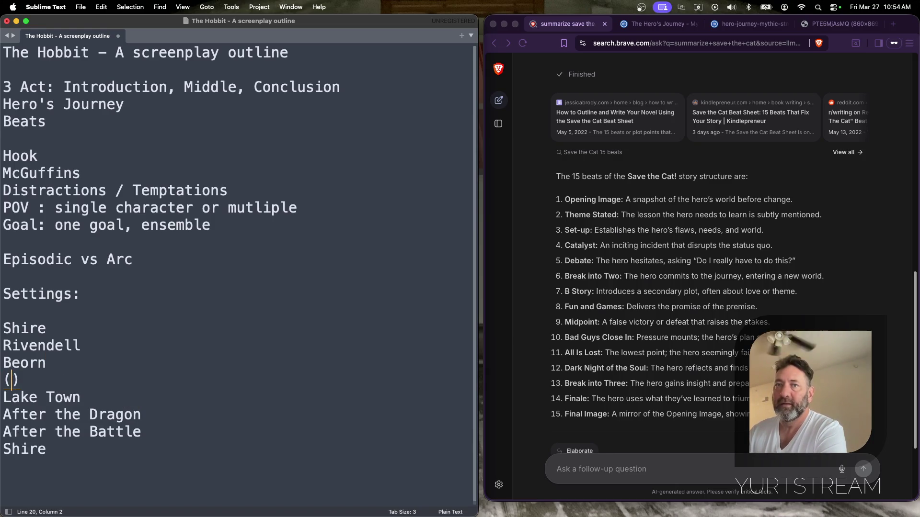
{"action": "type", "text": "Wood Elves"}
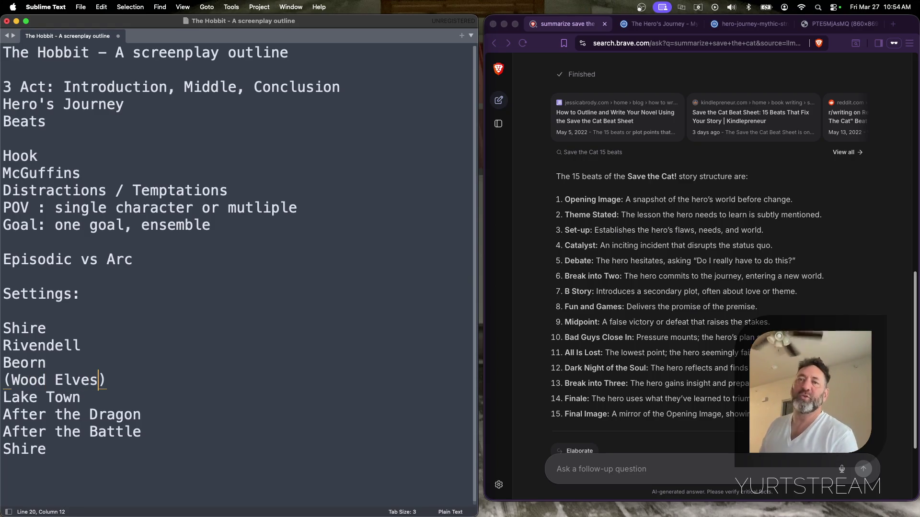
{"action": "key", "text": "Down"}
{"action": "key", "text": "Down"}
{"action": "key", "text": "Down"}
{"action": "key", "text": "Return"}
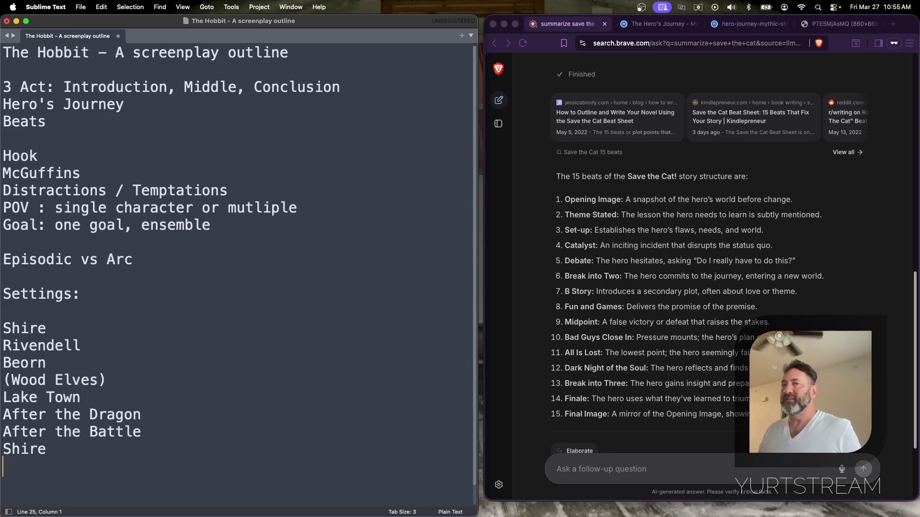
- Add 'After the Trolls' on a new line below Shire in the settings list
{"action": "key", "text": "Up"}
{"action": "key", "text": "Up"}
{"action": "key", "text": "Up"}
{"action": "key", "text": "Up"}
{"action": "key", "text": "Up"}
{"action": "key", "text": "Up"}
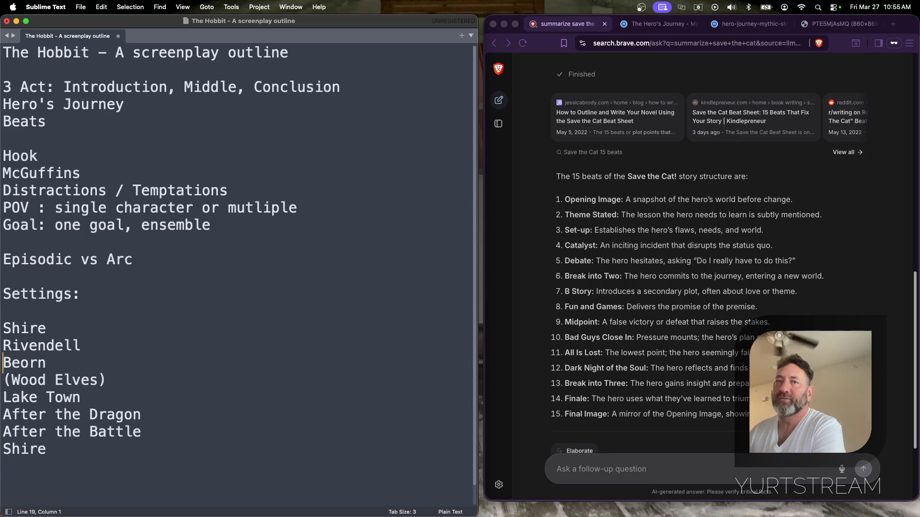
{"action": "key", "text": "Return"}
{"action": "key", "text": "Up"}
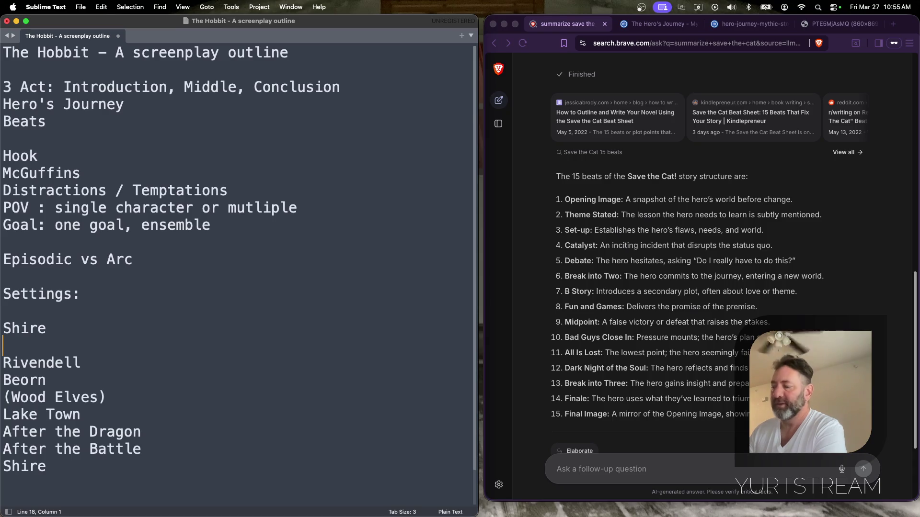
{"action": "type", "text": "After the Trolls"}
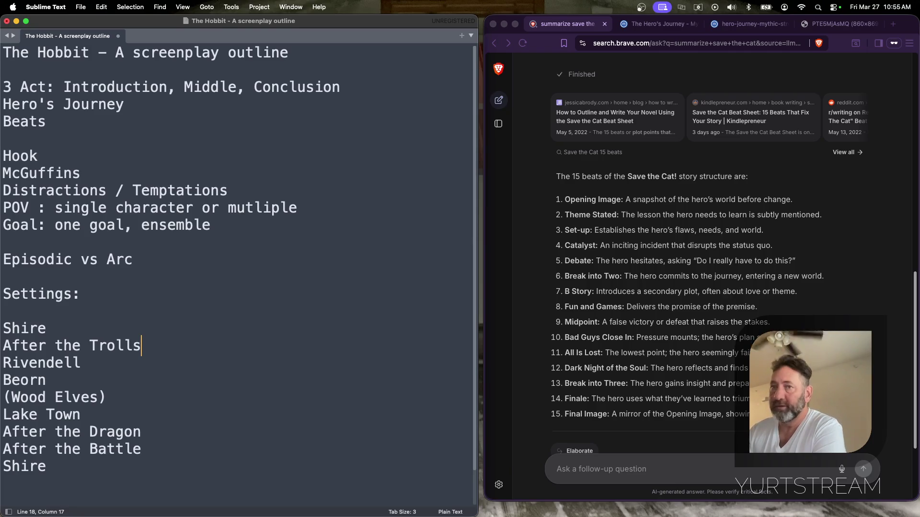
{"action": "type", "text": ")"}
{"action": "key", "text": "BackSpace"}
{"action": "key", "text": "Down"}
{"action": "key", "text": "Down"}
{"action": "key", "text": "Down"}
{"action": "key", "text": "Down"}
- Add 'After the goblins' on a new line above Beorn, following Rivendell
{"action": "key", "text": "Up"}
{"action": "key", "text": "Up"}
{"action": "key", "text": "super+Left"}
{"action": "key", "text": "Return"}
{"action": "key", "text": "Up"}
{"action": "type", "text": "After the "}
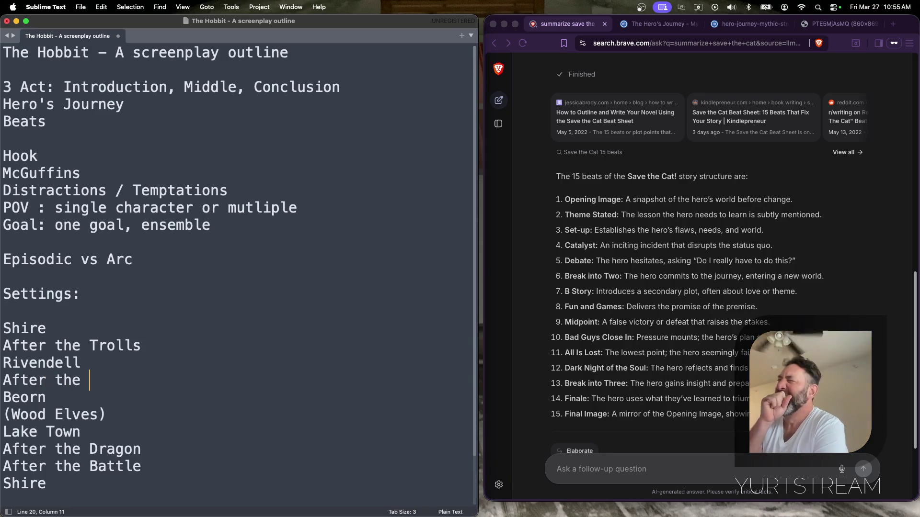
{"action": "type", "text": "goblins"}
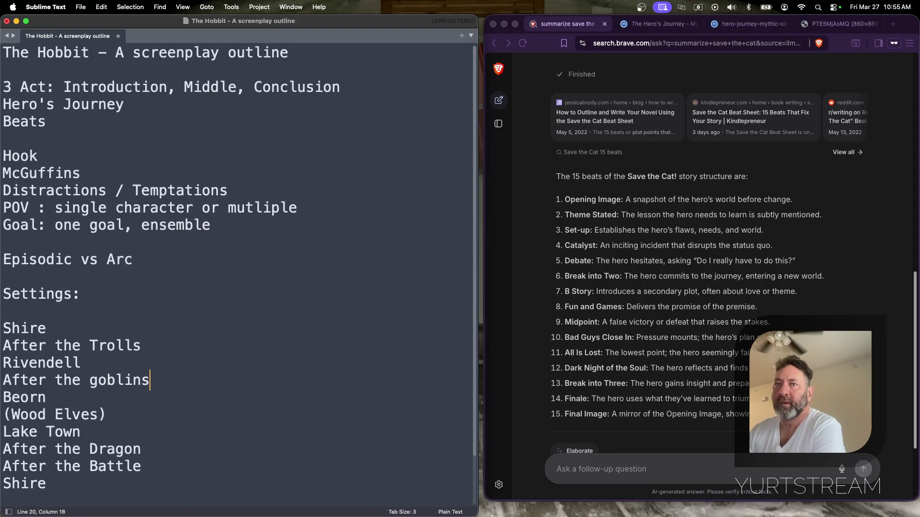
{"action": "key", "text": "super+Left"}
- Indent After the goblins, After the Trolls, (Wood Elves) and After the Dragon as sub-entries
{"action": "key", "text": "Tab"}
{"action": "key", "text": "Up"}
{"action": "key", "text": "Up"}
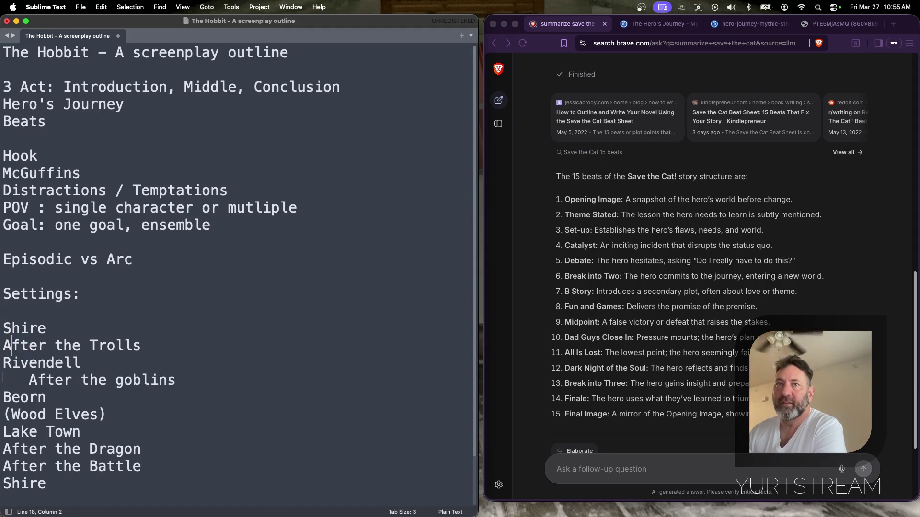
{"action": "key", "text": "Left"}
{"action": "key", "text": "Left"}
{"action": "key", "text": "Left"}
{"action": "key", "text": "Tab"}
{"action": "key", "text": "Down"}
{"action": "key", "text": "Down"}
{"action": "key", "text": "Down"}
{"action": "key", "text": "Left"}
{"action": "key", "text": "Left"}
{"action": "key", "text": "Left"}
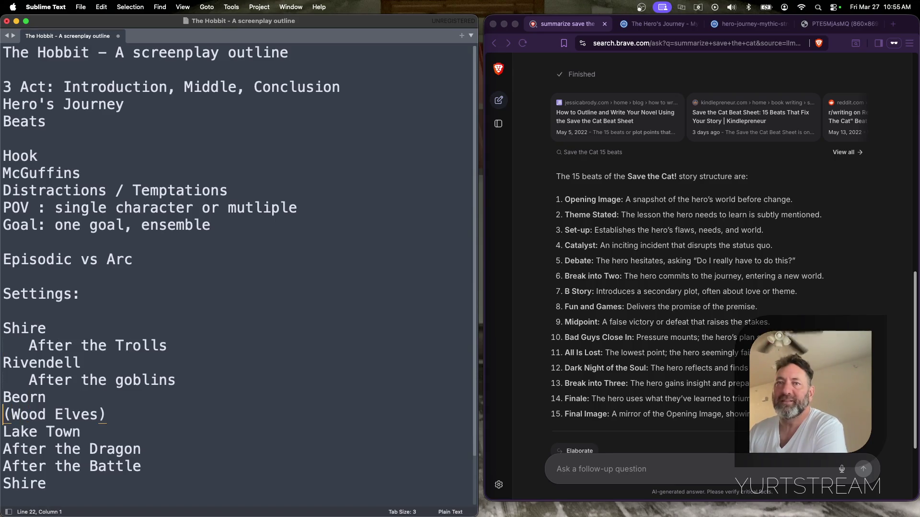
{"action": "key", "text": "Tab"}
{"action": "key", "text": "Down"}
{"action": "key", "text": "Down"}
{"action": "key", "text": "Left"}
{"action": "key", "text": "Left"}
{"action": "key", "text": "Left"}
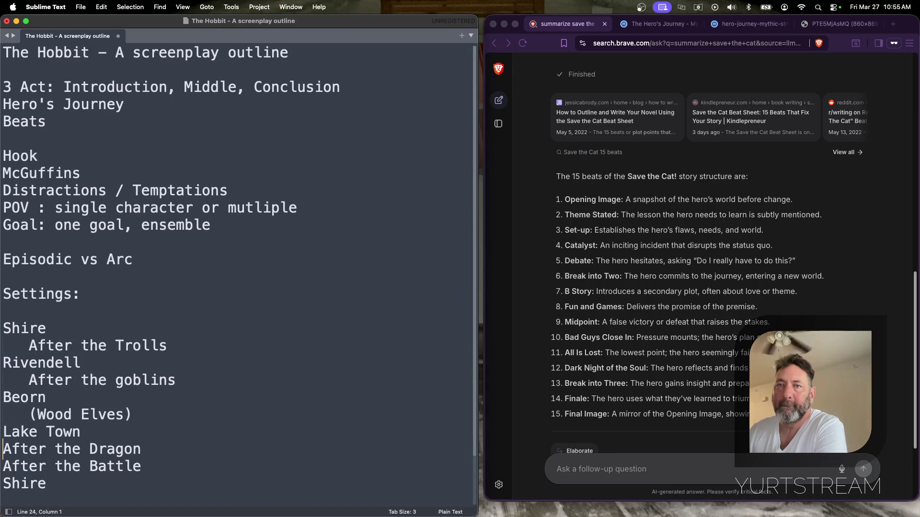
{"action": "key", "text": "Tab"}
- Indent After the Battle under Lake Town, then undo it to keep the line unindented
{"action": "key", "text": "Down"}
{"action": "key", "text": "Down"}
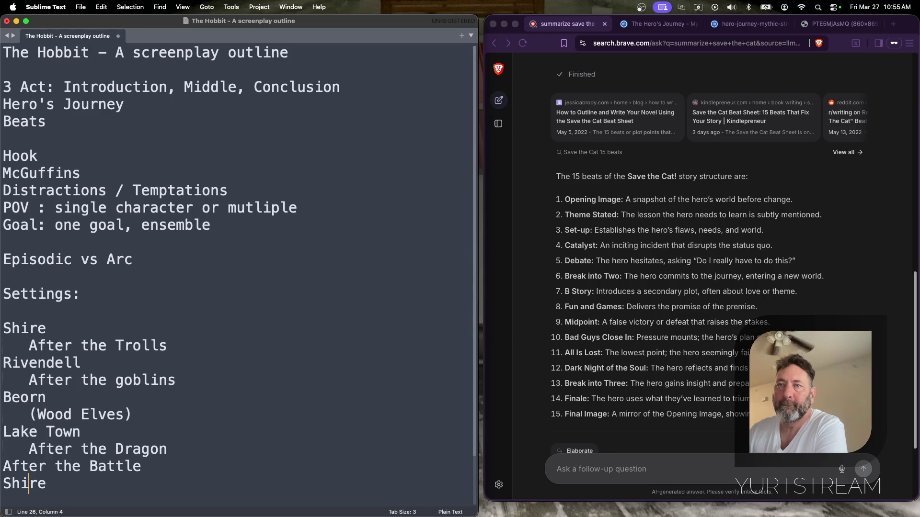
{"action": "key", "text": "Down"}
{"action": "key", "text": "Down"}
{"action": "key", "text": "Up"}
{"action": "key", "text": "Up"}
{"action": "key", "text": "Up"}
{"action": "key", "text": "Up"}
{"action": "key", "text": "Up"}
{"action": "key", "text": "Down"}
{"action": "key", "text": "Down"}
{"action": "key", "text": "Down"}
{"action": "key", "text": "Down"}
{"action": "key", "text": "Up"}
{"action": "key", "text": "Up"}
{"action": "key", "text": "Down"}
{"action": "key", "text": "Down"}
{"action": "key", "text": "Down"}
{"action": "key", "text": "Up"}
{"action": "key", "text": "Up"}
{"action": "key", "text": "Left"}
{"action": "key", "text": "Left"}
{"action": "key", "text": "Left"}
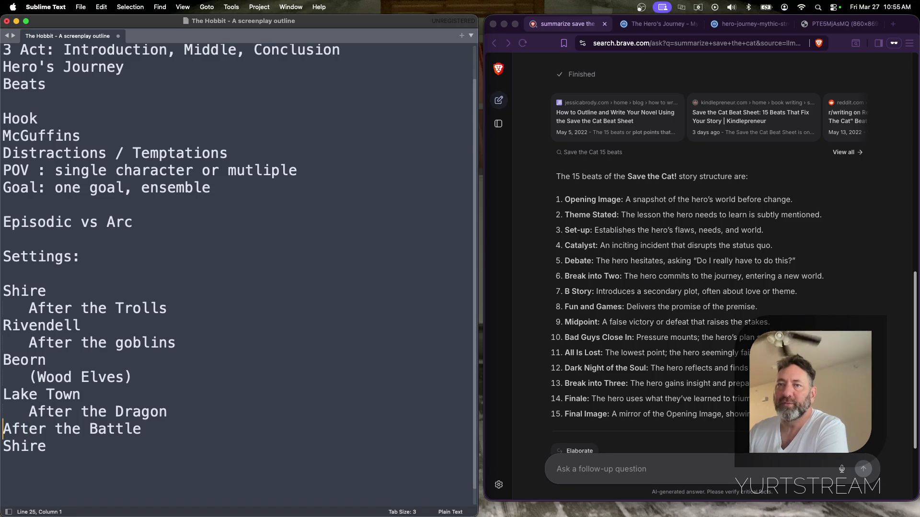
{"action": "key", "text": "Tab"}
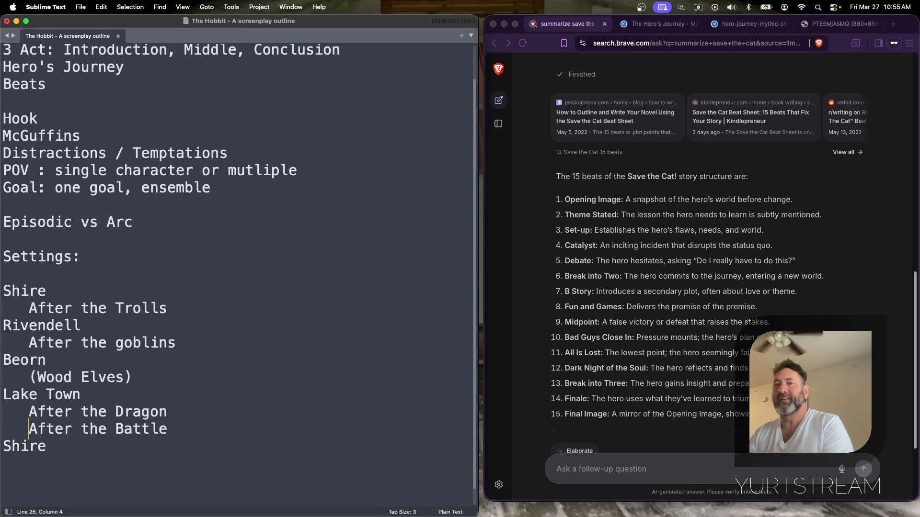
{"action": "key", "text": "super+z"}
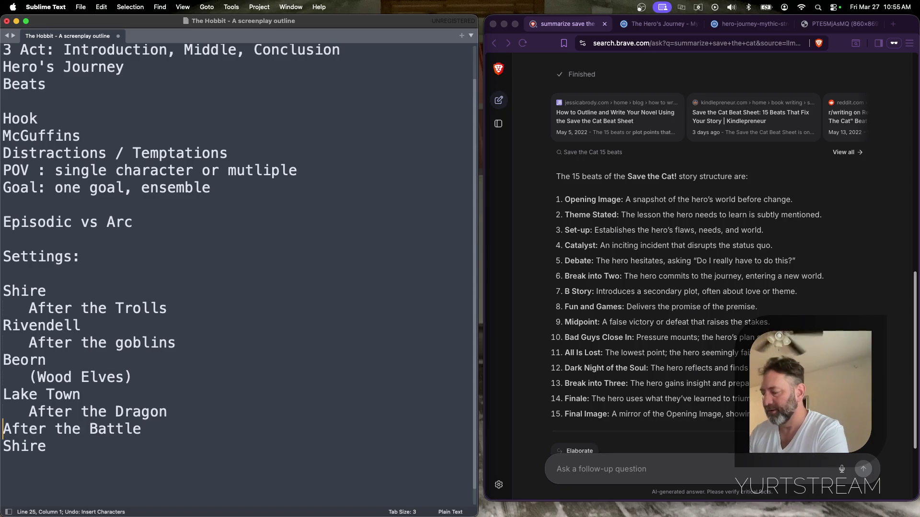
- Remove the indent from After the Dragon so it sits level with After the Battle and Shire
{"action": "key", "text": "Down"}
{"action": "key", "text": "Down"}
{"action": "key", "text": "Up"}
{"action": "key", "text": "Up"}
{"action": "key", "text": "Up"}
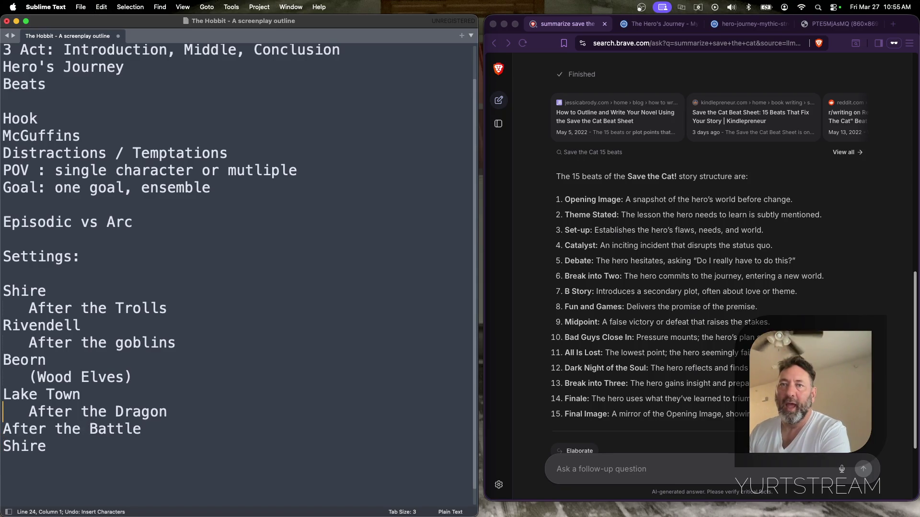
{"action": "key", "text": "shift+End"}
{"action": "key", "text": "Left"}
{"action": "key", "text": "shift+Right"}
{"action": "key", "text": "shift+Right"}
{"action": "key", "text": "shift+Right"}
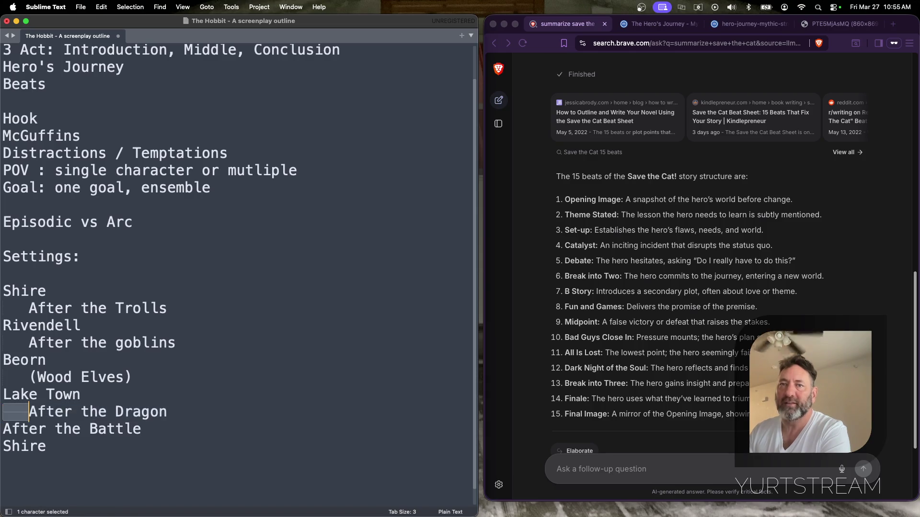
{"action": "key", "text": "BackSpace"}
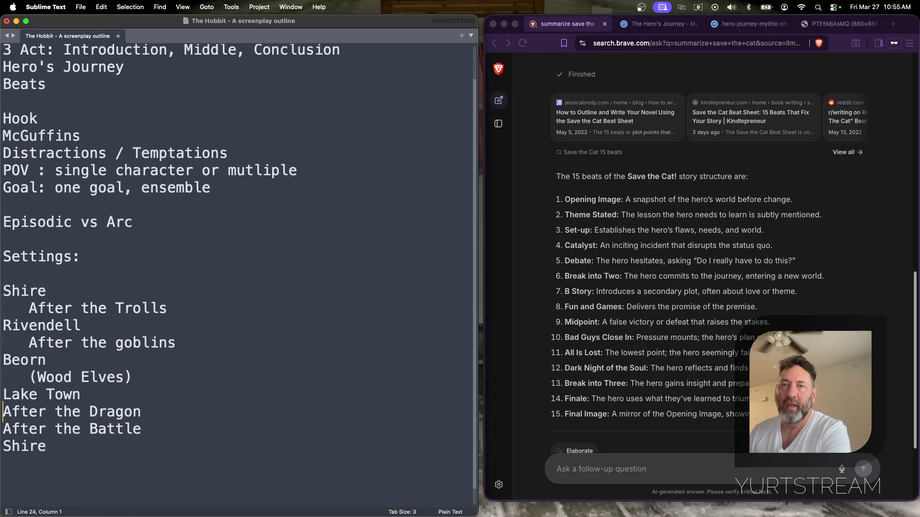
{"action": "key", "text": "shift+Down"}
{"action": "key", "text": "Tab"}
{"action": "key", "text": "super+z"}
{"action": "key", "text": "Down"}
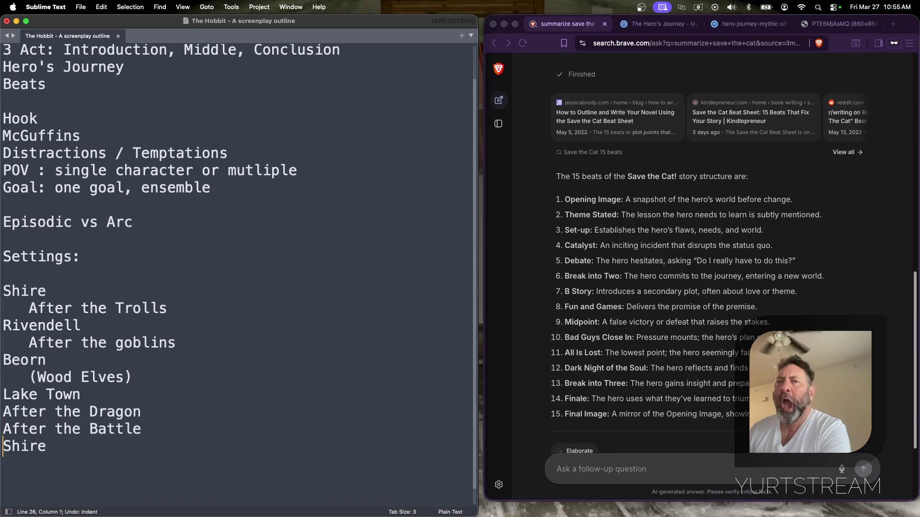
{"action": "key", "text": "Down"}
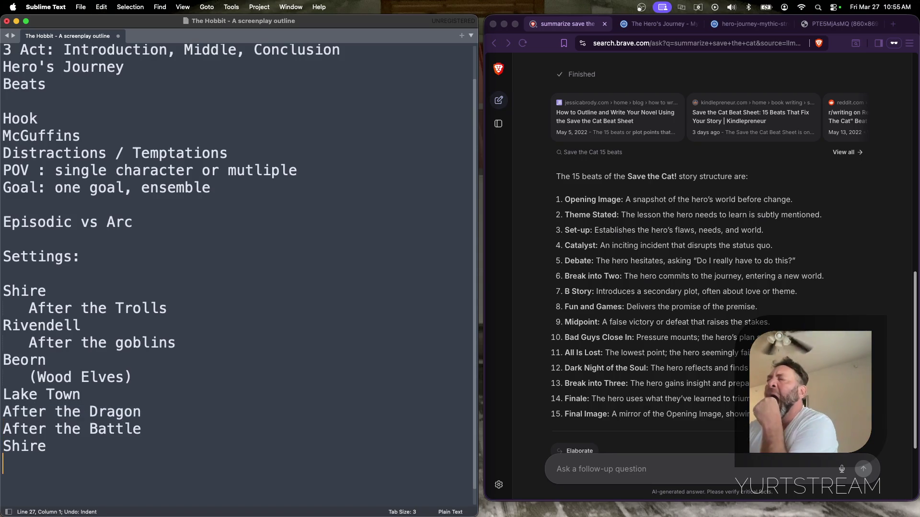
{"action": "key", "text": "Up"}
{"action": "key", "text": "Up"}
{"action": "key", "text": "Up"}
{"action": "key", "text": "Up"}
{"action": "key", "text": "Up"}
{"action": "key", "text": "Up"}
{"action": "key", "text": "Up"}
{"action": "key", "text": "Down"}
{"action": "key", "text": "Down"}
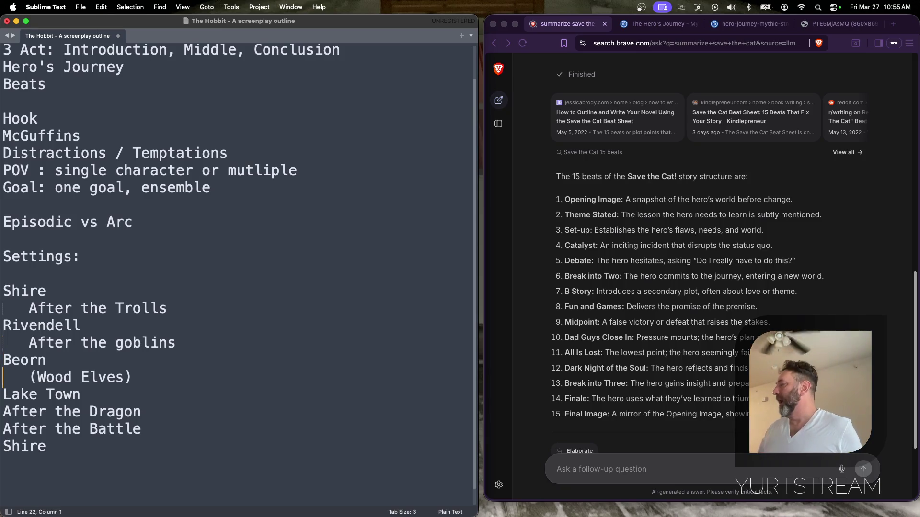
{"action": "key", "text": "Up"}
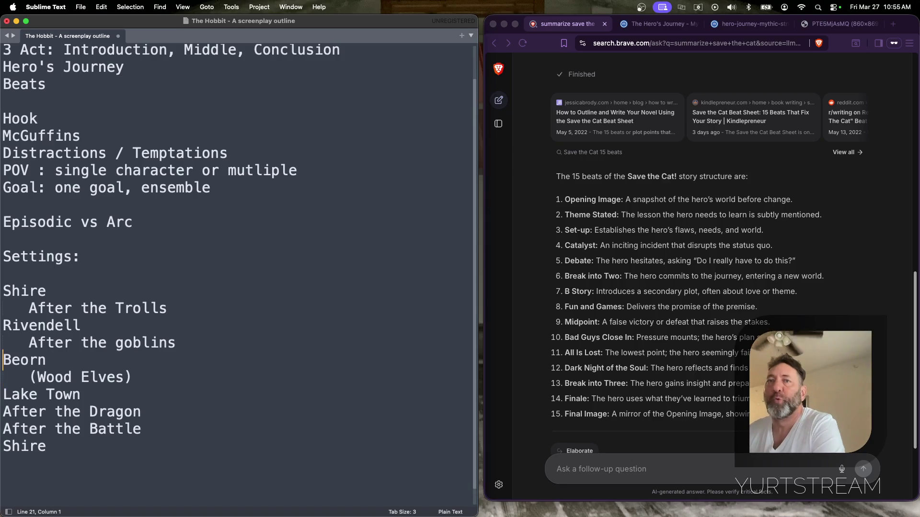
{"action": "key", "text": "Up"}
{"action": "key", "text": "shift+Down"}
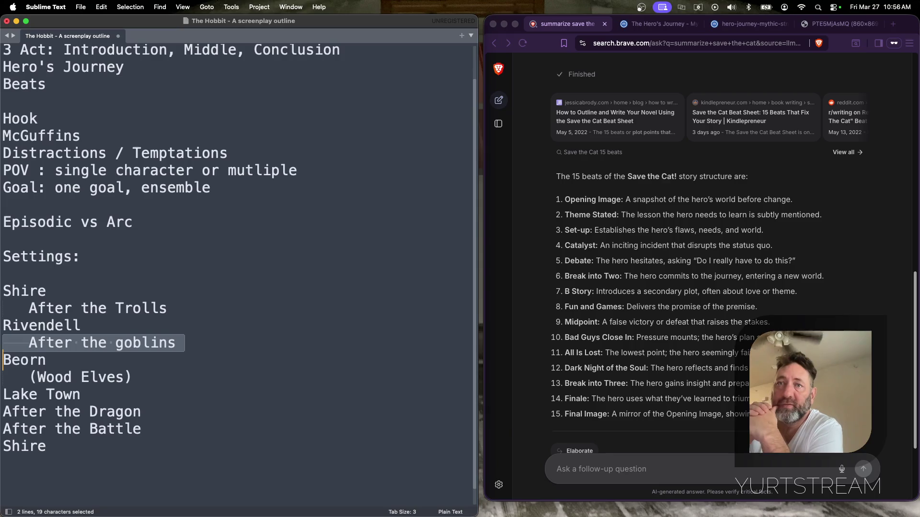
{"action": "key", "text": "Down"}
{"action": "key", "text": "Down"}
{"action": "key", "text": "Down"}
{"action": "key", "text": "shift+Down"}
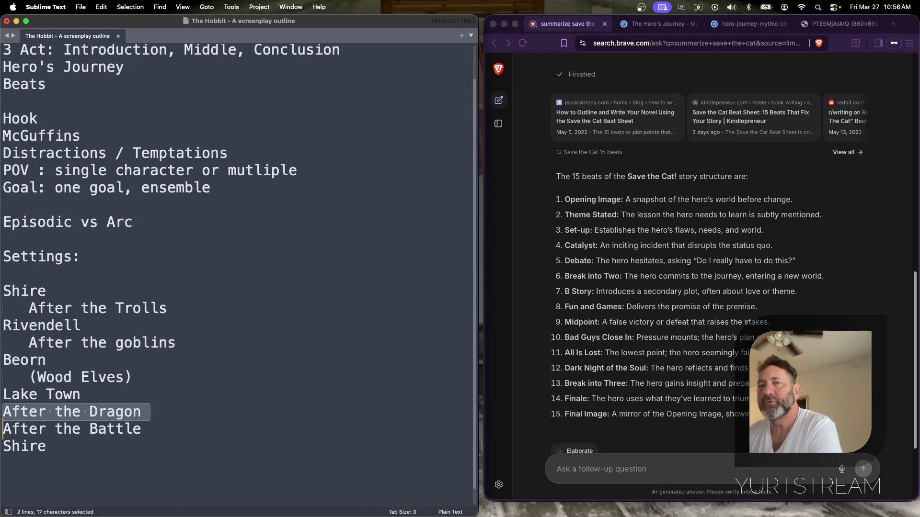
{"action": "key", "text": "Down"}
{"action": "key", "text": "Down"}
{"action": "key", "text": "Down"}
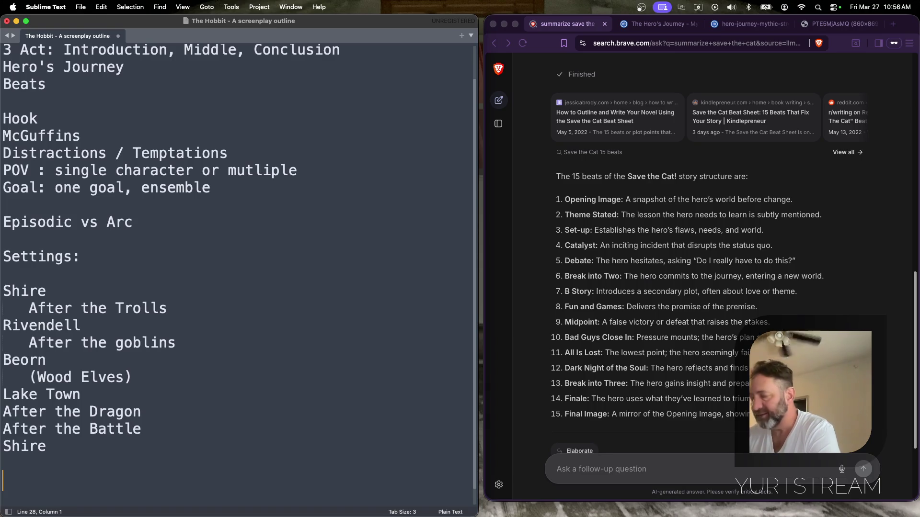
{"action": "key", "text": "Up"}
{"action": "key", "text": "Up"}
{"action": "key", "text": "Up"}
{"action": "key", "text": "Down"}
{"action": "key", "text": "Up"}
{"action": "key", "text": "Down"}
{"action": "key", "text": "Down"}
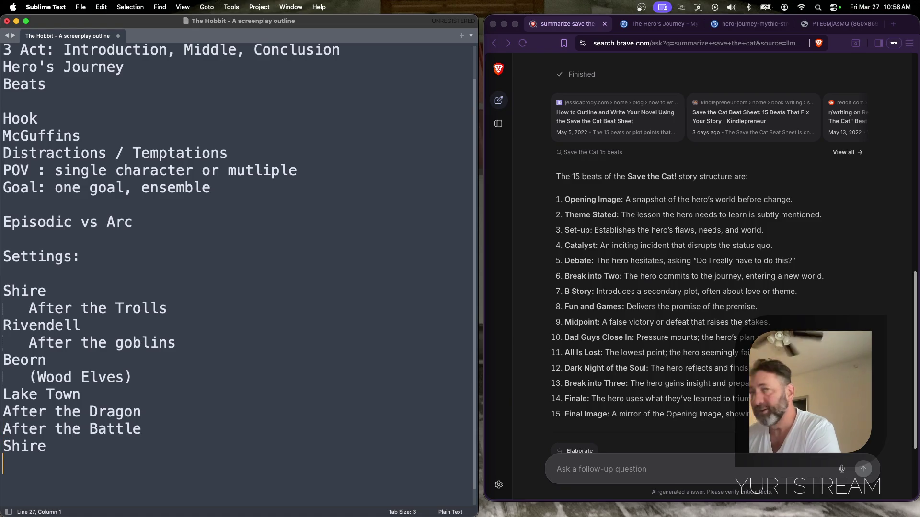
{"action": "key", "text": "Return"}
{"action": "key", "text": "Return"}
{"action": "key", "text": "Return"}
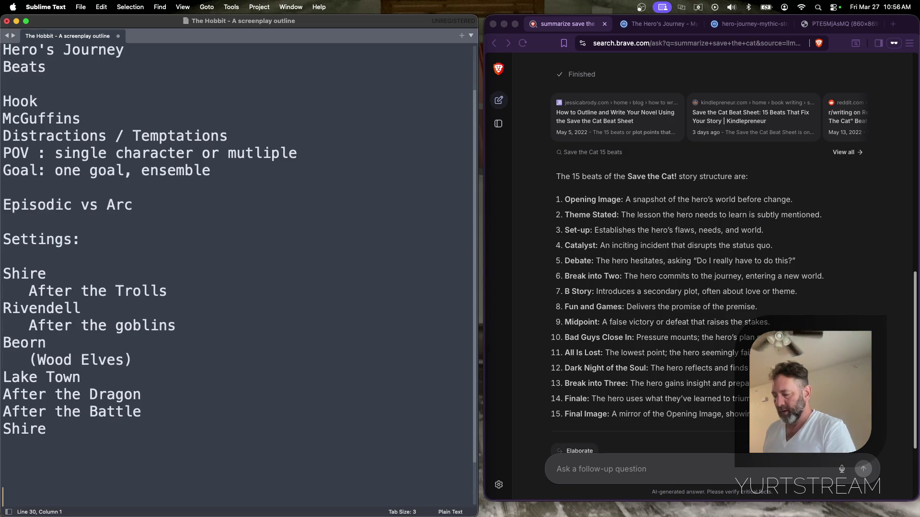
{"action": "type", "text": "Ac"}
{"action": "key", "text": "BackSpace"}
{"action": "key", "text": "BackSpace"}
{"action": "key", "text": "BackSpace"}
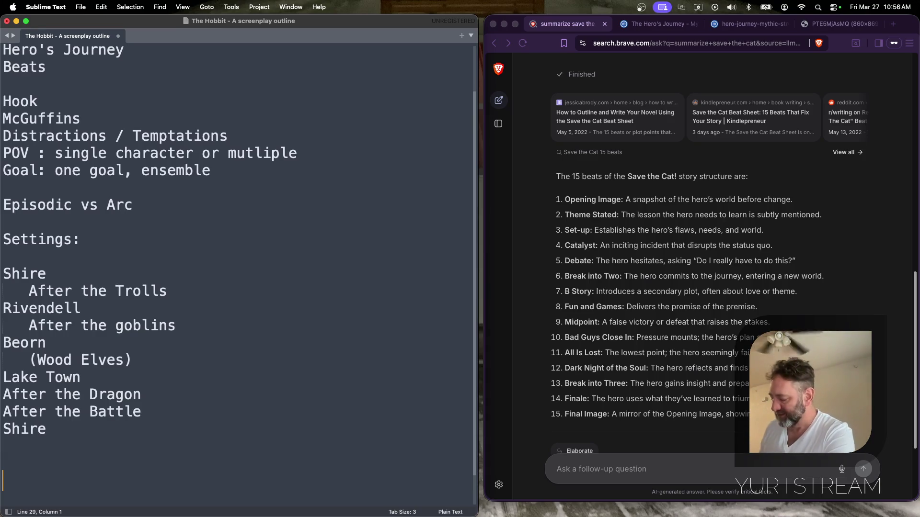
{"action": "type", "text": "Act:"}
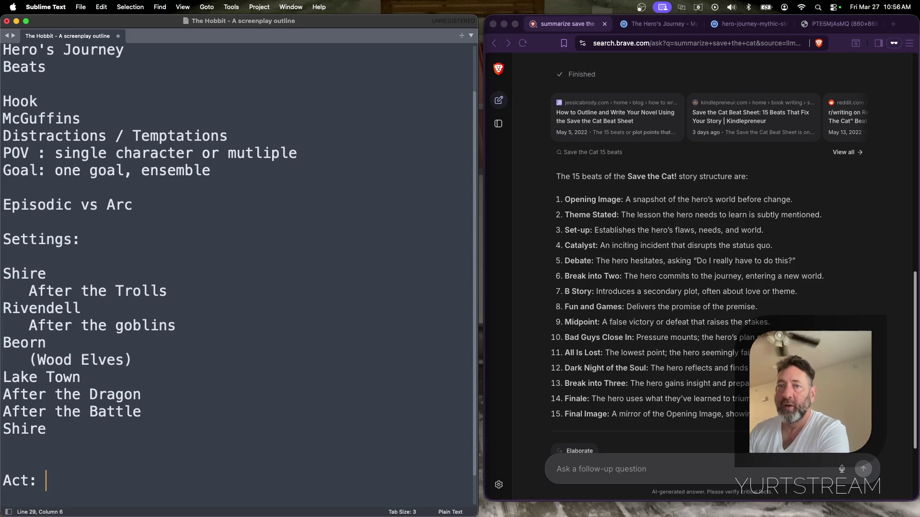
- Write 'Act 1: up to Rivendell' below the Settings list, fixing typos along the way
{"action": "key", "text": "BackSpace"}
{"action": "key", "text": "BackSpace"}
{"action": "type", "text": "1: "}
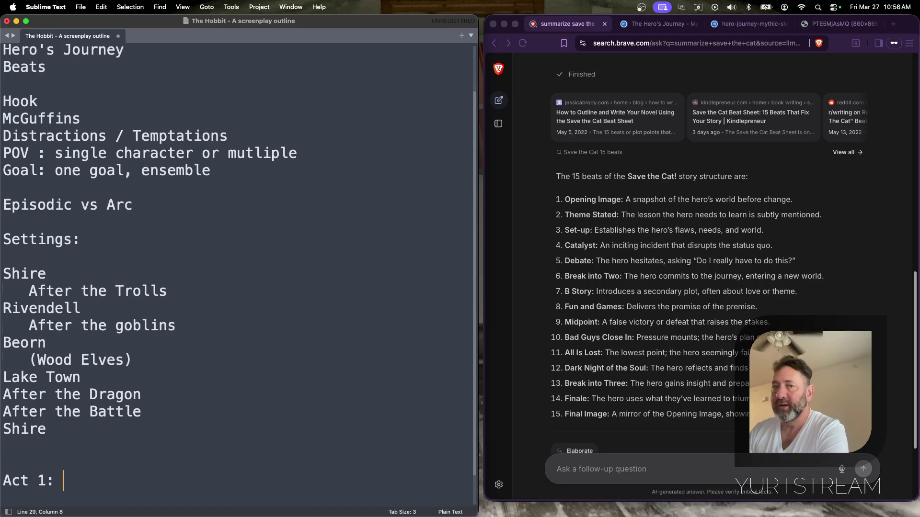
{"action": "type", "text": "upt"}
{"action": "key", "text": "BackSpace"}
{"action": "type", "text": "to r"}
{"action": "key", "text": "BackSpace"}
{"action": "type", "text": "Rivendel"}
{"action": "key", "text": "Return"}
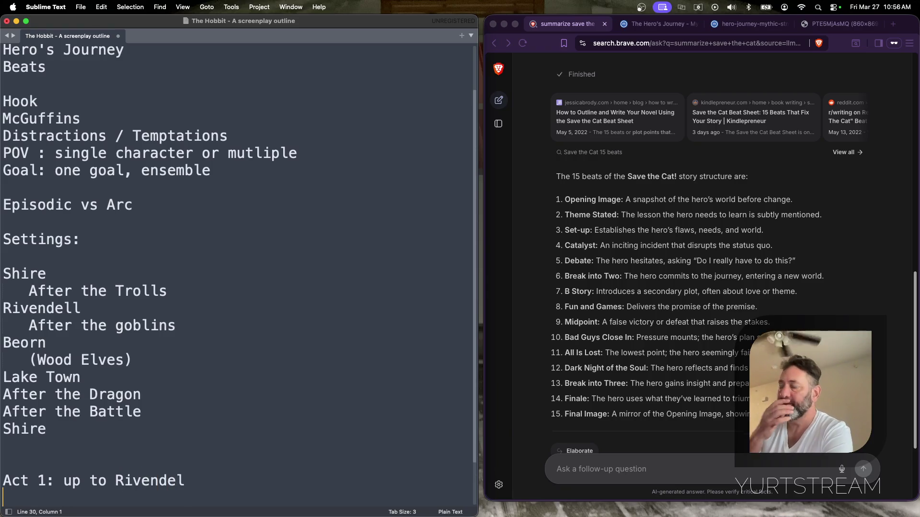
{"action": "key", "text": "BackSpace"}
{"action": "type", "text": ";"}
{"action": "key", "text": "Return"}
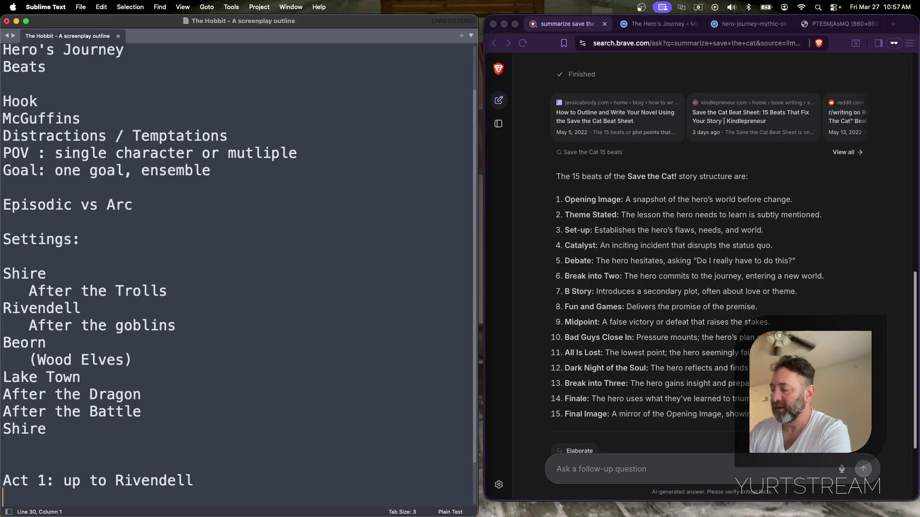
{"action": "type", "text": "Leaving the shire"}
- Write 'Leaving the Shire / Encountering Trolls' on the line beneath Act 1
{"action": "key", "text": "BackSpace"}
{"action": "key", "text": "BackSpace"}
{"action": "key", "text": "BackSpace"}
{"action": "key", "text": "BackSpace"}
{"action": "key", "text": "BackSpace"}
{"action": "type", "text": "Shire / Encountering Trolls"}
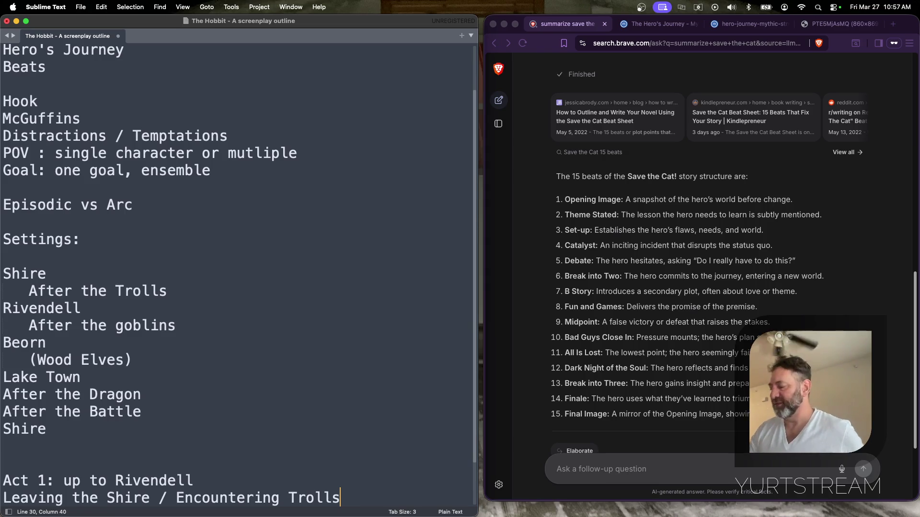
{"action": "key", "text": "Up"}
{"action": "key", "text": "Down"}
{"action": "key", "text": "Down"}
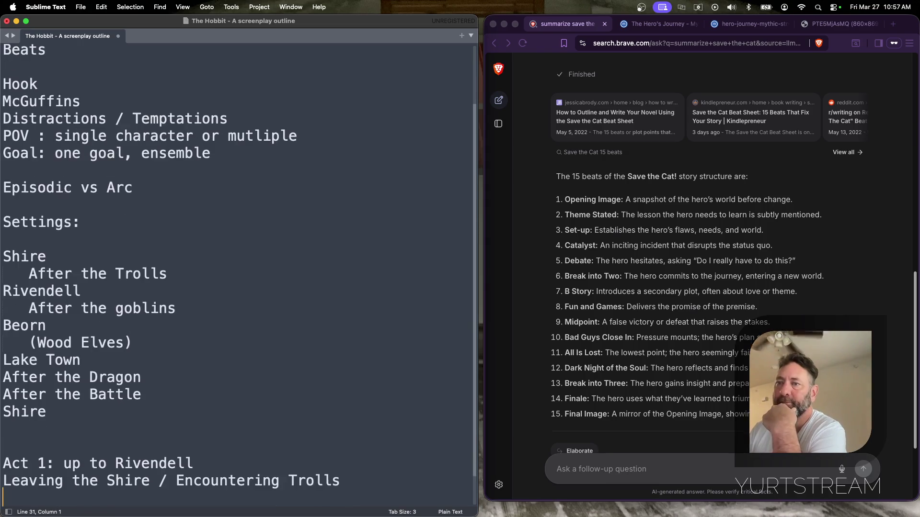
{"action": "key", "text": "BackSpace"}
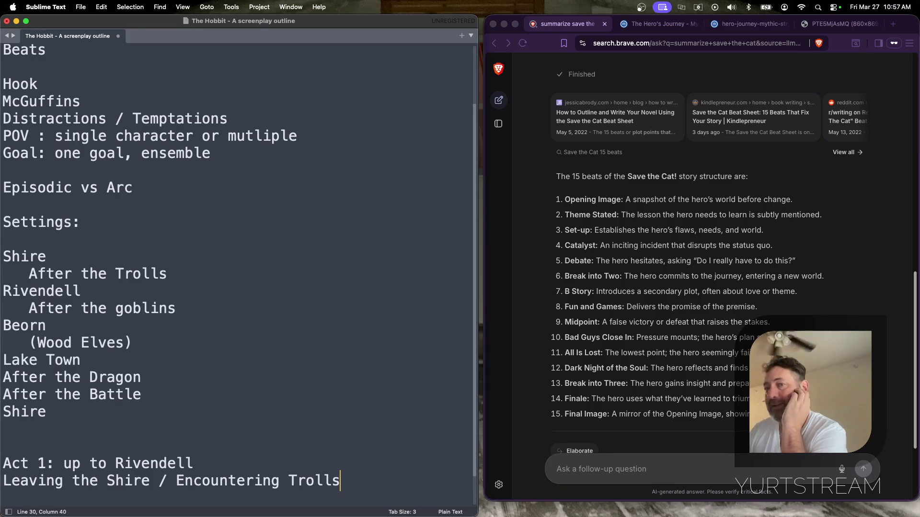
{"action": "key", "text": "Return"}
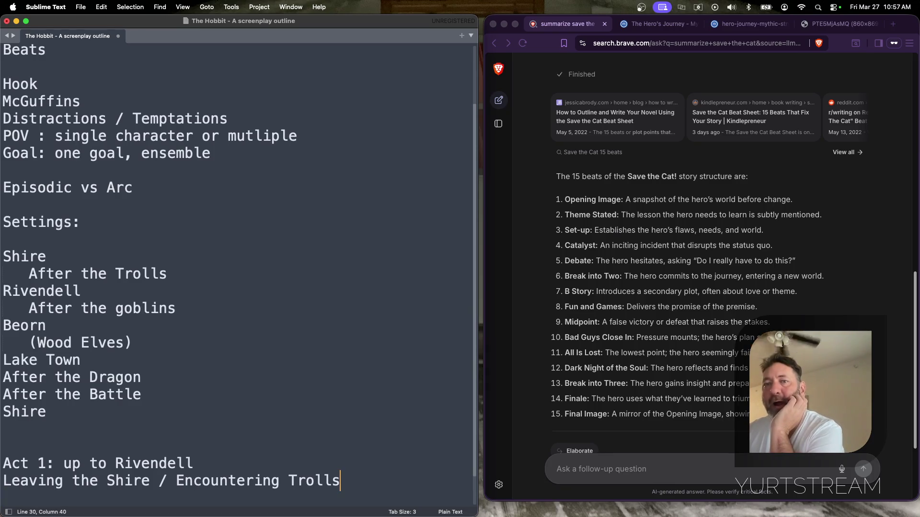
{"action": "scroll", "coordinate": [240, 280], "scroll_direction": "down", "scroll_amount": 2}
{"action": "key", "text": "BackSpace"}
{"action": "key", "text": "super+shift+Left"}
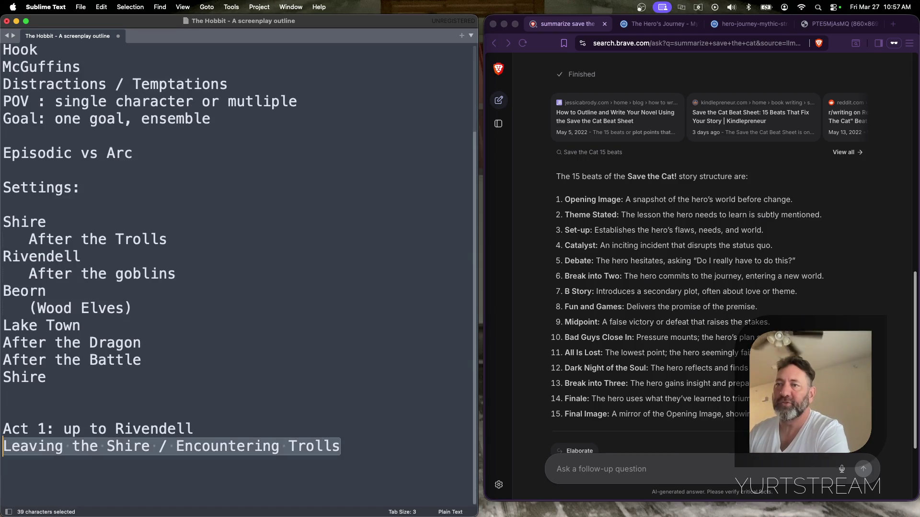
- Review the Leaving the Shire line and the empty lines below the Act 1 description
{"action": "key", "text": "Right"}
{"action": "key", "text": "super+shift+Left"}
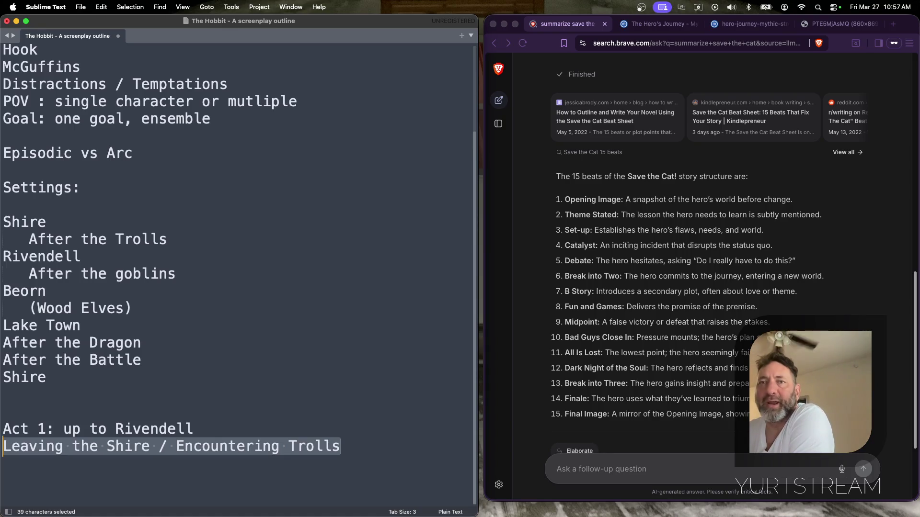
{"action": "key", "text": "Left"}
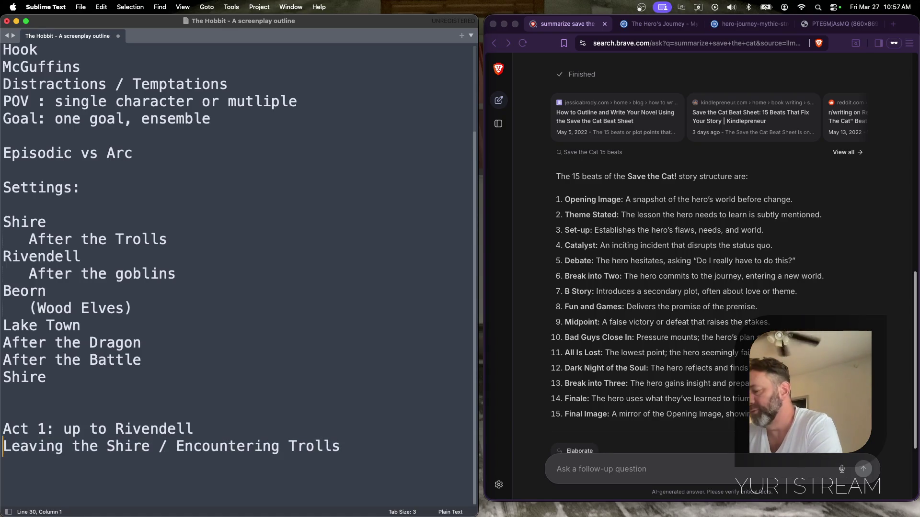
{"action": "key", "text": "Down"}
{"action": "key", "text": "Down"}
{"action": "key", "text": "Down"}
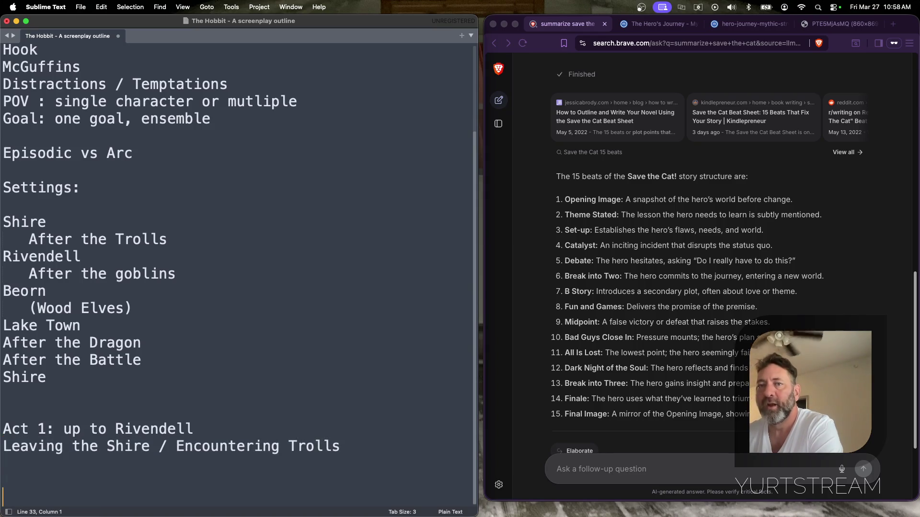
{"action": "key", "text": "Up"}
{"action": "key", "text": "Up"}
{"action": "key", "text": "Down"}
{"action": "key", "text": "Down"}
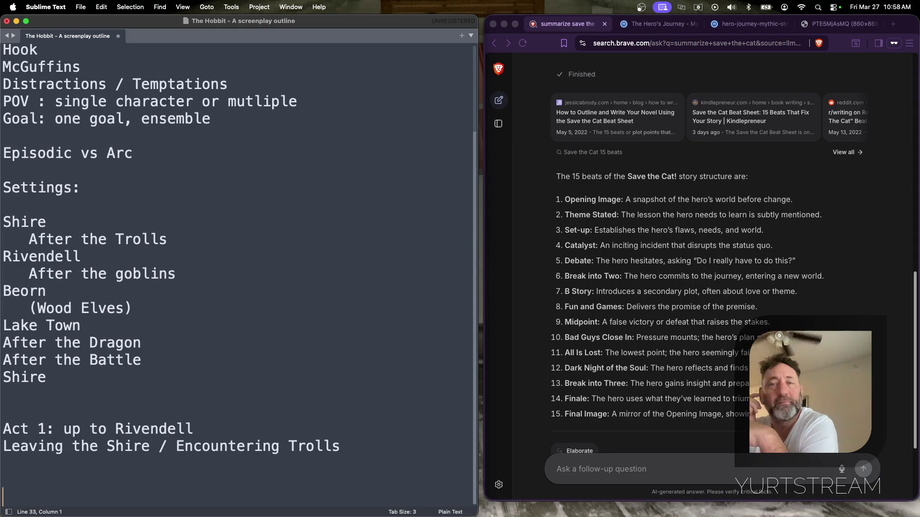
- Delete the extra blank lines and leave two clean blank lines below Act 1 for the next act
{"action": "key", "text": "shift+Up"}
{"action": "key", "text": "shift+Up"}
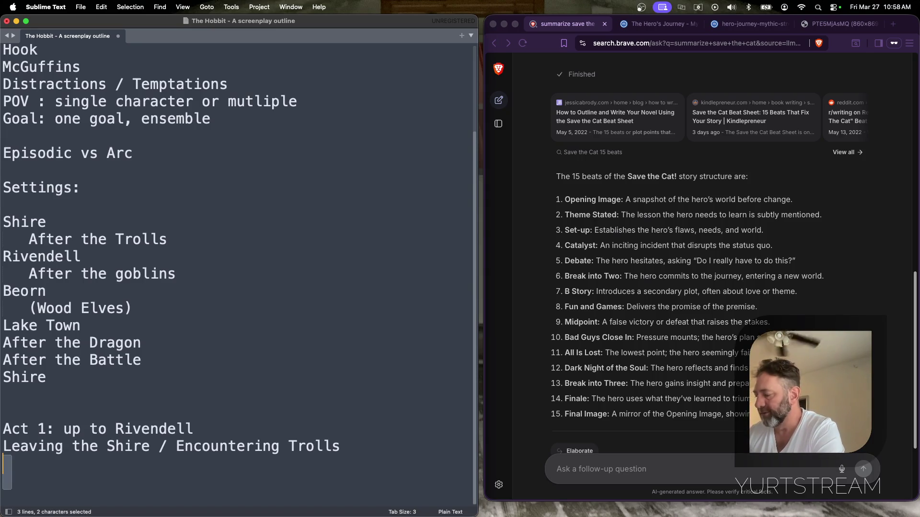
{"action": "key", "text": "BackSpace"}
{"action": "key", "text": "shift+Up"}
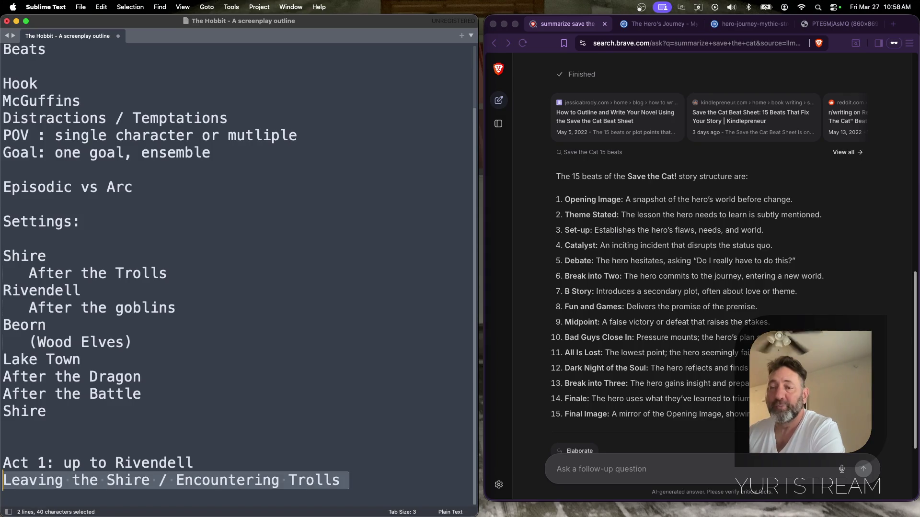
{"action": "key", "text": "shift+Down"}
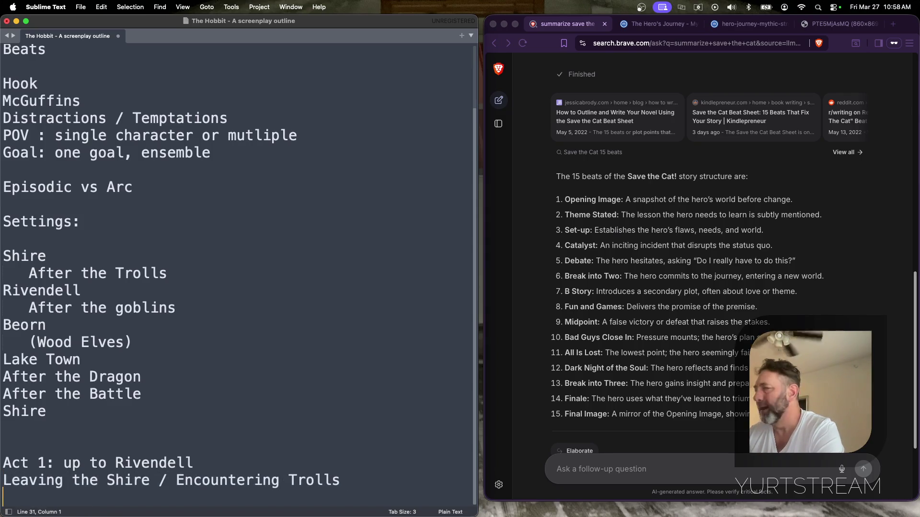
{"action": "scroll", "coordinate": [239, 280], "scroll_direction": "down", "scroll_amount": 1}
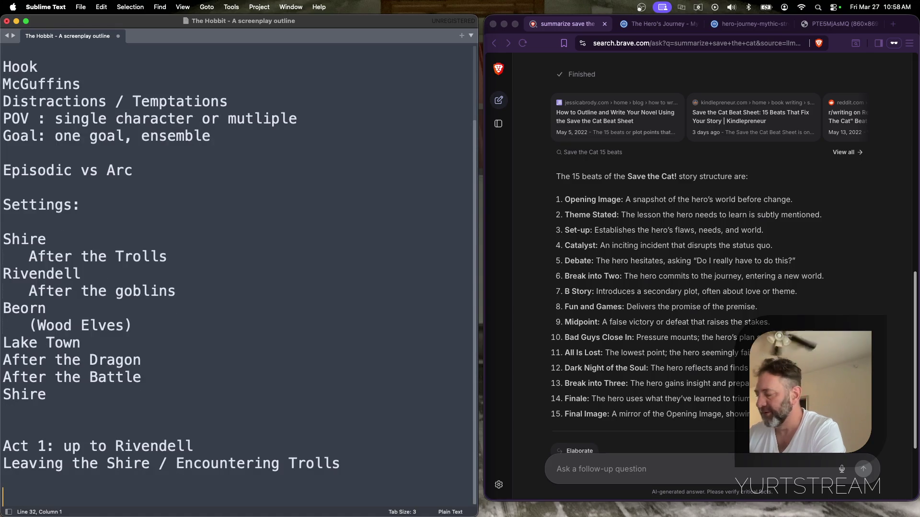
{"action": "scroll", "coordinate": [239, 279], "scroll_direction": "up", "scroll_amount": 1}
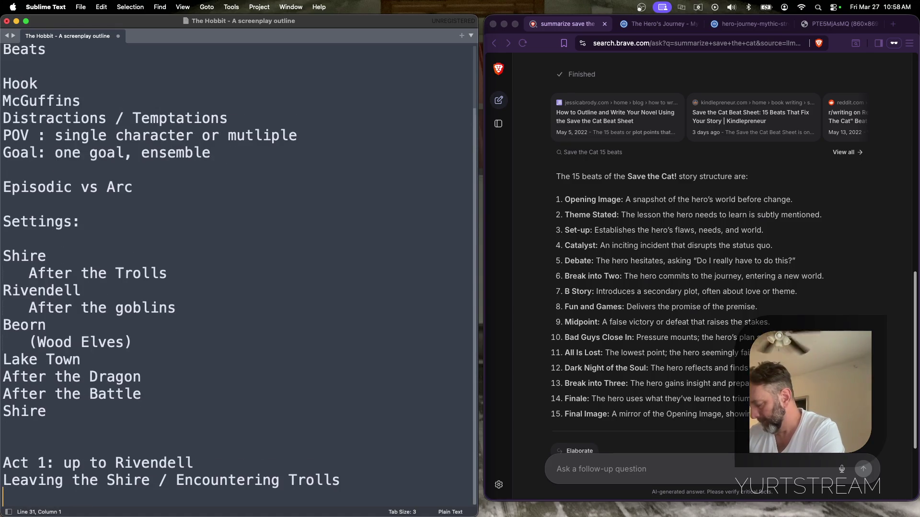
{"action": "key", "text": "Return"}
{"action": "key", "text": "Return"}
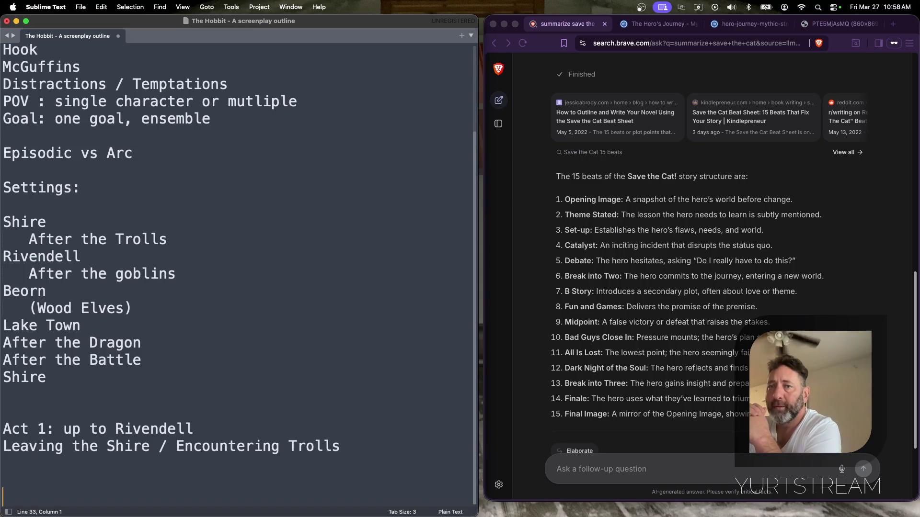
{"action": "type", "text": "Act2: "}
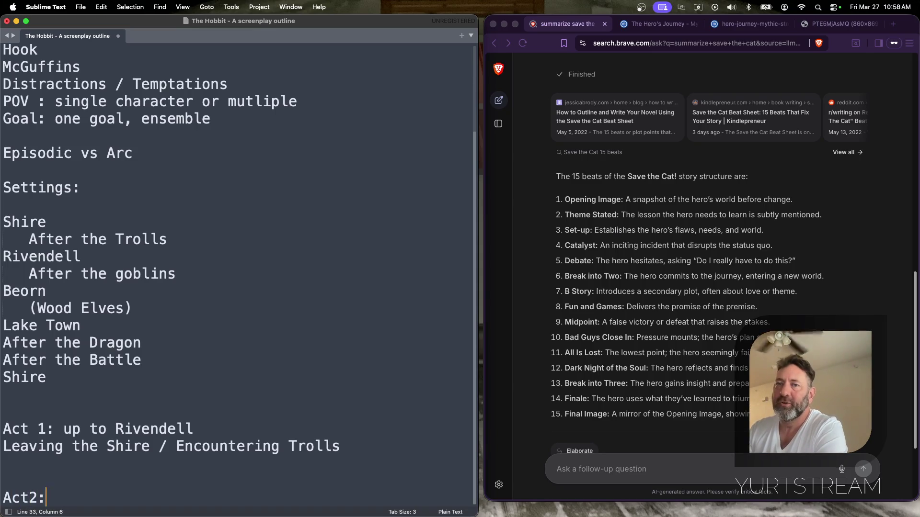
{"action": "type", "text": "Many Adventures"}
- Write 'Act2: Many Adventures' and 'Act3: After the dragon', tidying the blank lines between them
{"action": "key", "text": "Return"}
{"action": "key", "text": "Return"}
{"action": "type", "text": "Act3: A"}
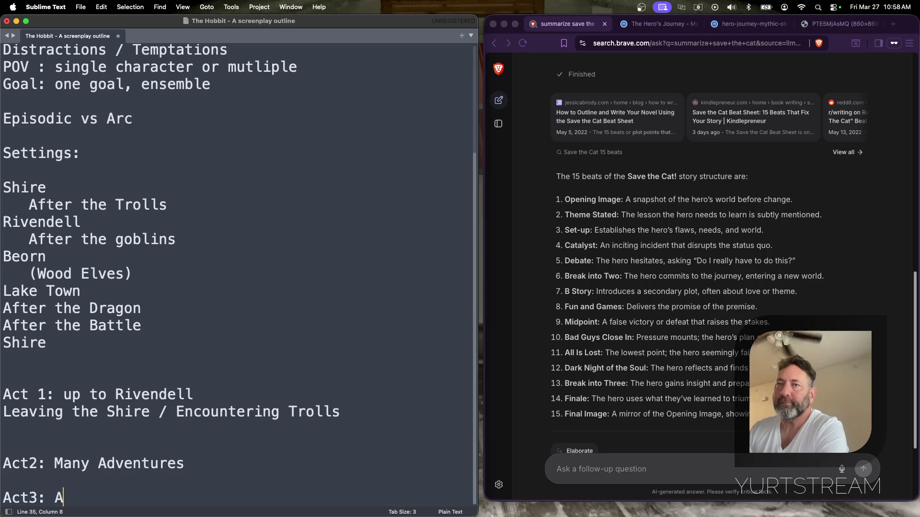
{"action": "type", "text": "fter the dragon"}
{"action": "key", "text": "Return"}
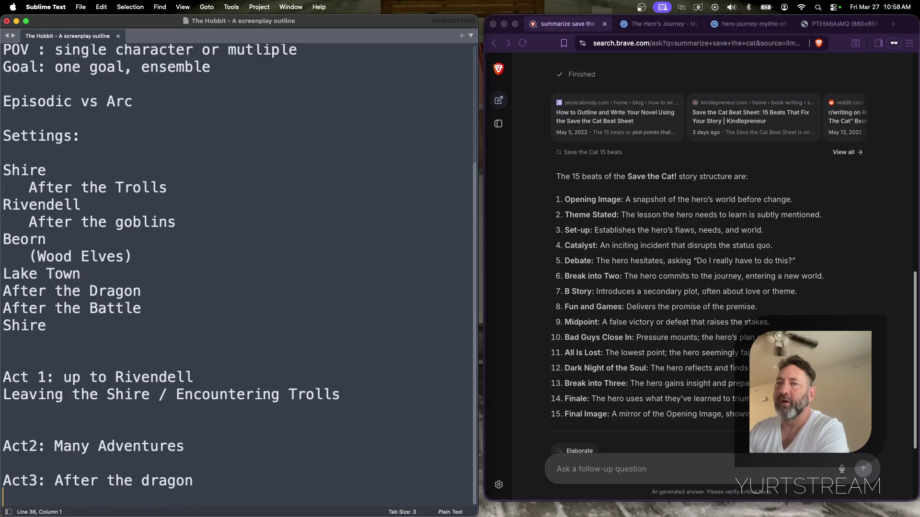
{"action": "key", "text": "Up"}
{"action": "key", "text": "Up"}
{"action": "key", "text": "Up"}
{"action": "key", "text": "BackSpace"}
{"action": "key", "text": "Down"}
{"action": "key", "text": "Down"}
{"action": "key", "text": "Down"}
{"action": "key", "text": "Return"}
{"action": "key", "text": "Return"}
{"action": "key", "text": "Return"}
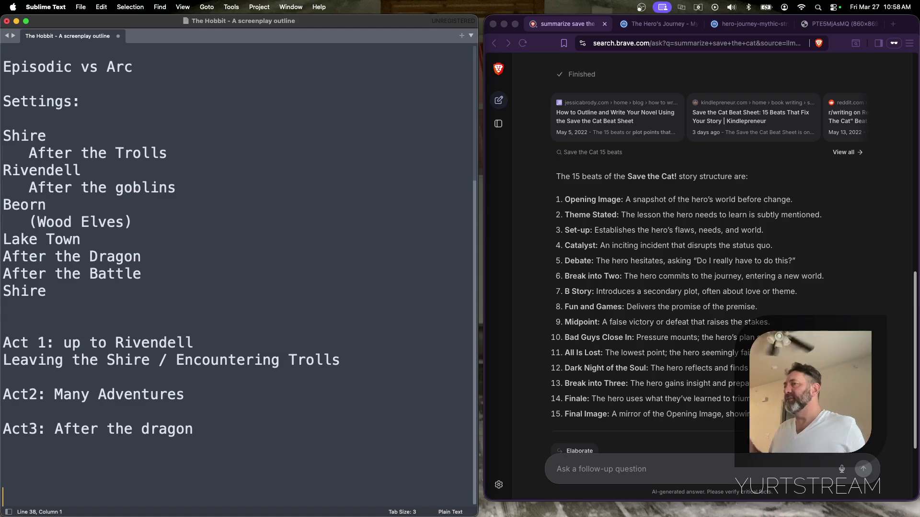
{"action": "type", "text": "Heros"}
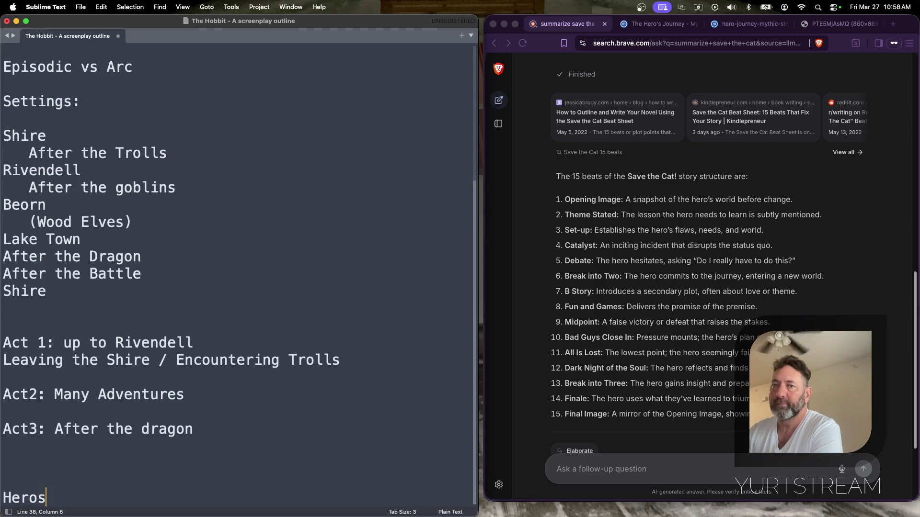
{"action": "type", "text": " Journey"}
- Write a 'Heros Journey' heading below Act3 with a row of dashes underlining it
{"action": "key", "text": "Return"}
{"action": "type", "text": "-------------"}
{"action": "key", "text": "Return"}
{"action": "key", "text": "Return"}
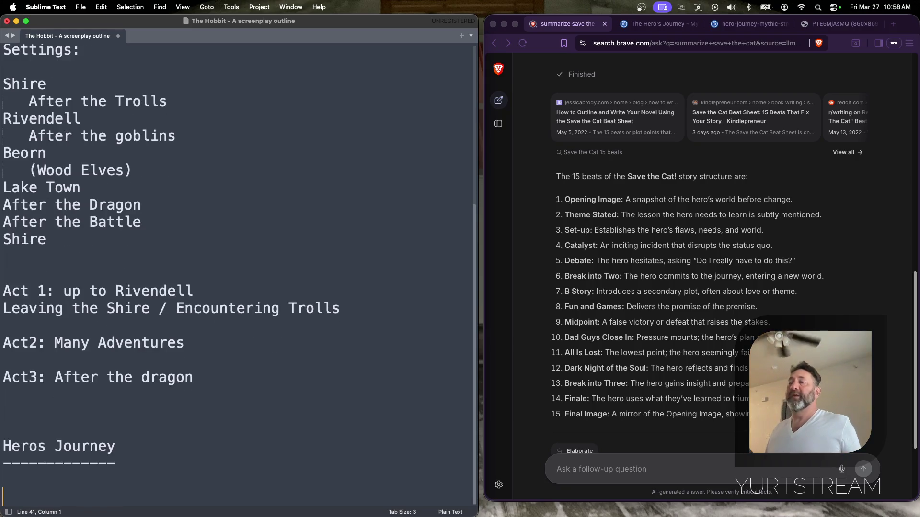
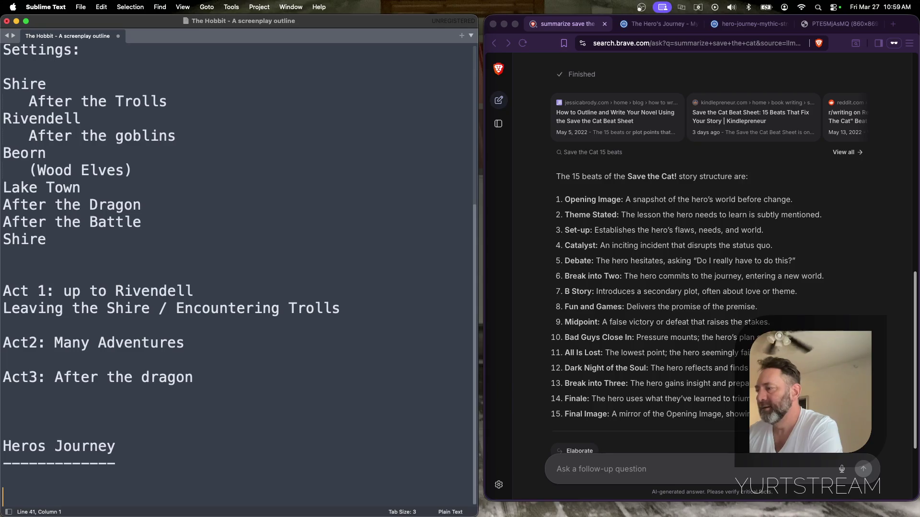
- Add a row of equals signs and a draft 'Act 1, Scene 1' block below the Heros Journey separator
{"action": "key", "text": "shift+Up"}
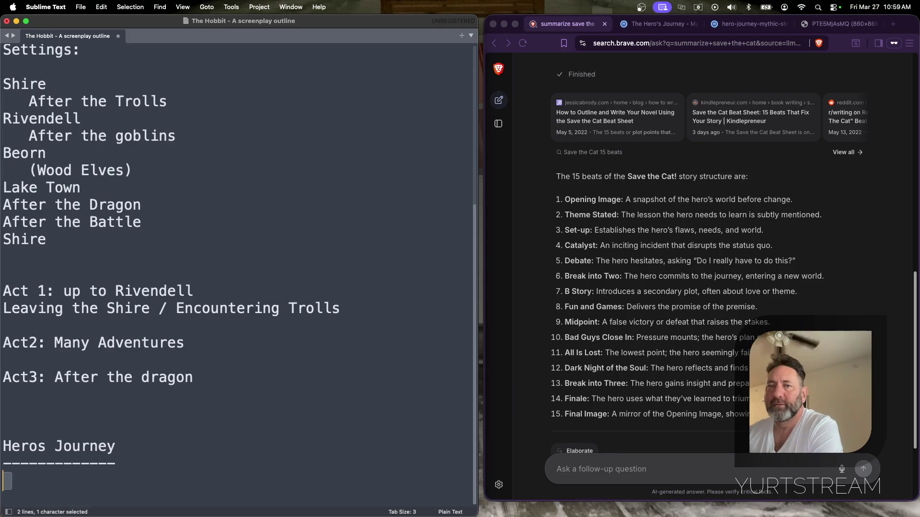
{"action": "key", "text": "Down"}
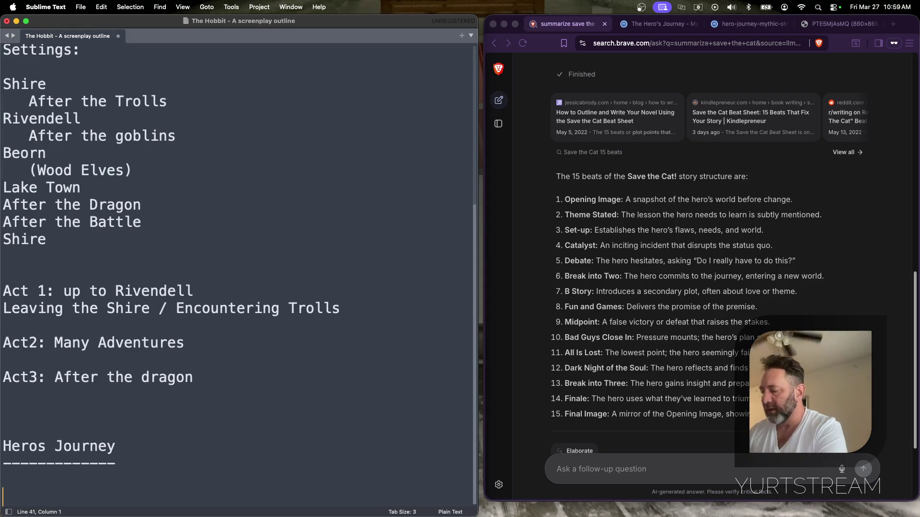
{"action": "type", "text": "====="}
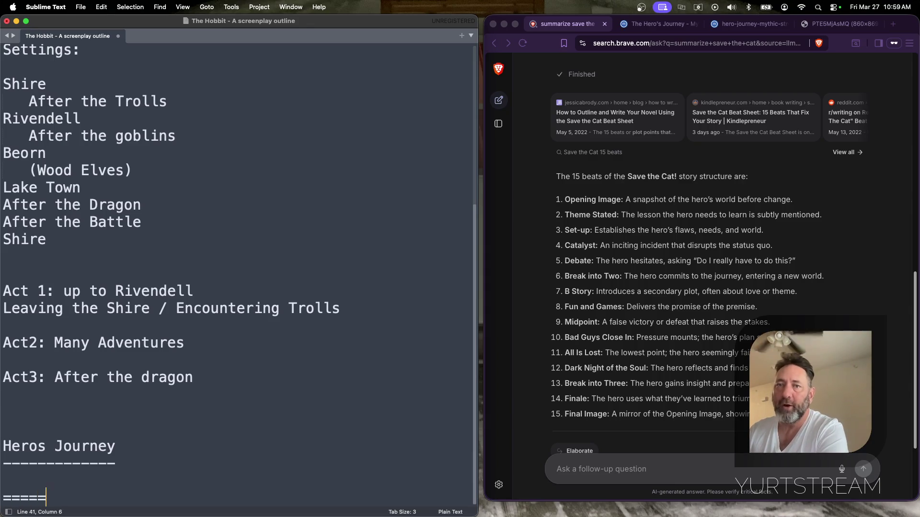
{"action": "type", "text": "======================"}
{"action": "key", "text": "Return"}
{"action": "key", "text": "Return"}
{"action": "key", "text": "Return"}
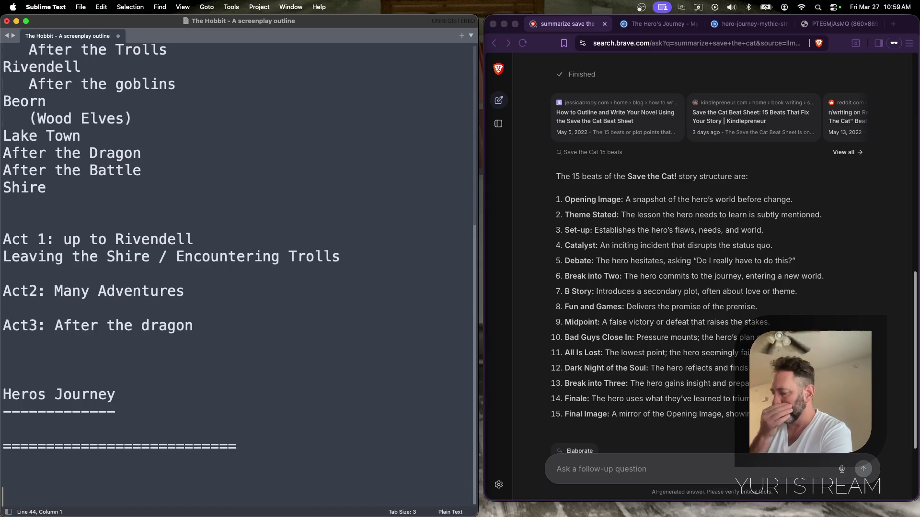
{"action": "type", "text": "Act 1, Scene:"}
{"action": "key", "text": "Return"}
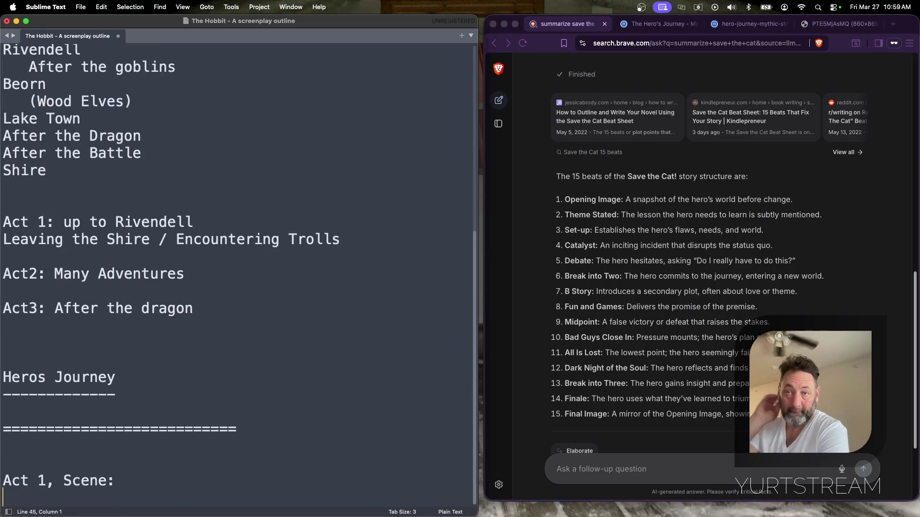
{"action": "key", "text": "BackSpace"}
{"action": "key", "text": "BackSpace"}
{"action": "type", "text": "1"}
{"action": "key", "text": "Return"}
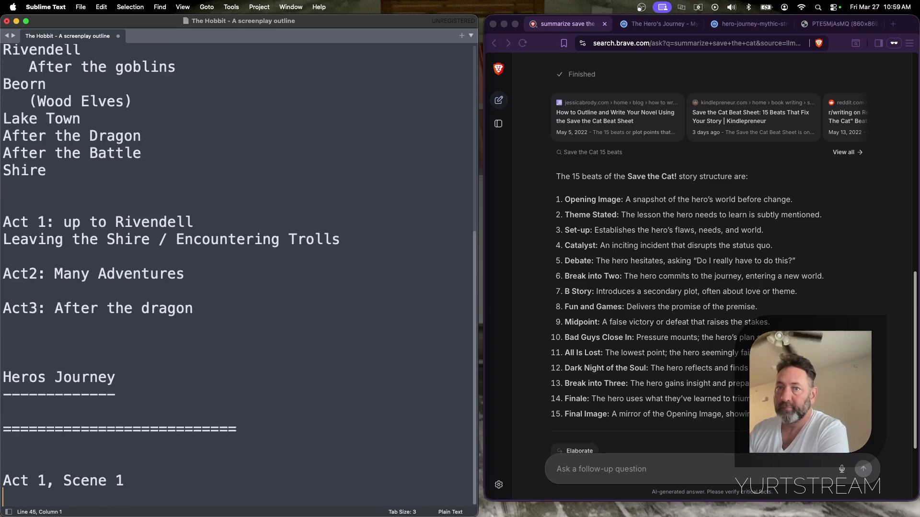
{"action": "type", "text": "--------------"}
- Replace the draft scene block with an 'ACT 1:' heading over a shortened equals underline
{"action": "key", "text": "Left"}
{"action": "key", "text": "Left"}
{"action": "key", "text": "Left"}
{"action": "key", "text": "Left"}
{"action": "key", "text": "Up"}
{"action": "key", "text": "Up"}
{"action": "key", "text": "Up"}
{"action": "key", "text": "Up"}
{"action": "key", "text": "Return"}
{"action": "type", "text": "ACT 1:"}
{"action": "key", "text": "Down"}
{"action": "key", "text": "Down"}
{"action": "key", "text": "shift+Down"}
{"action": "key", "text": "shift+Down"}
{"action": "key", "text": "shift+Down"}
{"action": "key", "text": "shift+End"}
{"action": "key", "text": "BackSpace"}
{"action": "key", "text": "shift+Left"}
{"action": "key", "text": "shift+Left"}
{"action": "key", "text": "shift+Left"}
{"action": "key", "text": "shift+Left"}
{"action": "key", "text": "shift+Left"}
{"action": "key", "text": "shift+Left"}
{"action": "key", "text": "shift+Left"}
{"action": "key", "text": "shift+Left"}
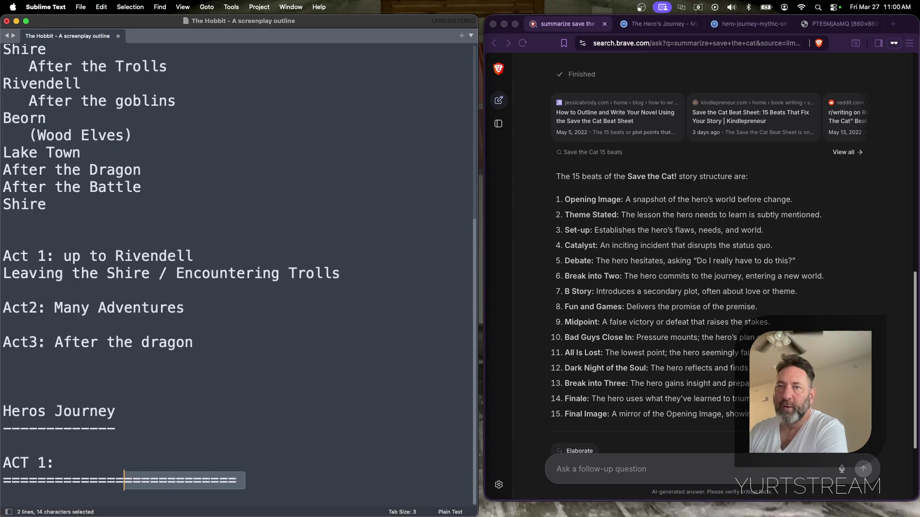
{"action": "key", "text": "shift+Left"}
{"action": "key", "text": "shift+Left"}
{"action": "key", "text": "shift+Left"}
{"action": "key", "text": "shift+Left"}
{"action": "key", "text": "shift+Left"}
{"action": "key", "text": "shift+Left"}
{"action": "key", "text": "BackSpace"}
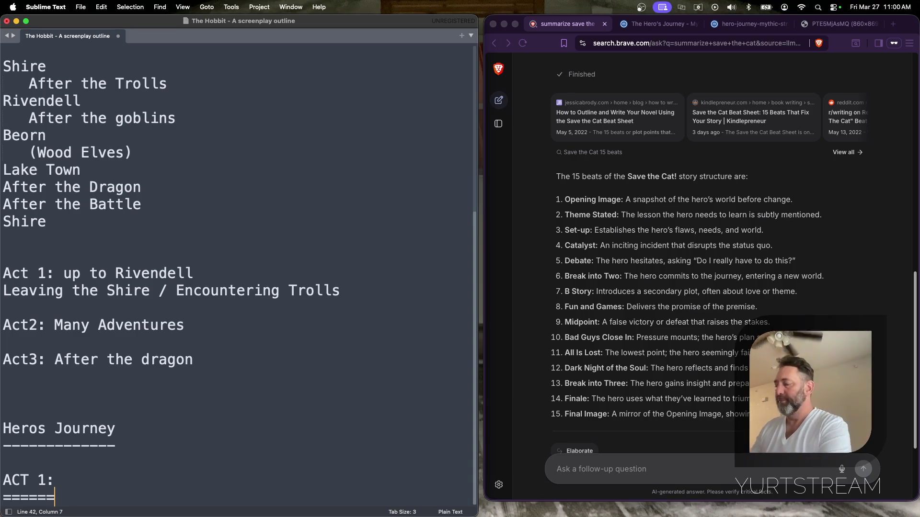
- Extend the heading to 'ACT 1: Introduction' and lengthen its equals underline to match
{"action": "key", "text": "Return"}
{"action": "key", "text": "Return"}
{"action": "key", "text": "Return"}
{"action": "key", "text": "BackSpace"}
{"action": "key", "text": "BackSpace"}
{"action": "key", "text": "Left"}
{"action": "key", "text": "Left"}
{"action": "key", "text": "Up"}
{"action": "key", "text": "Right"}
{"action": "type", "text": "Introdu"}
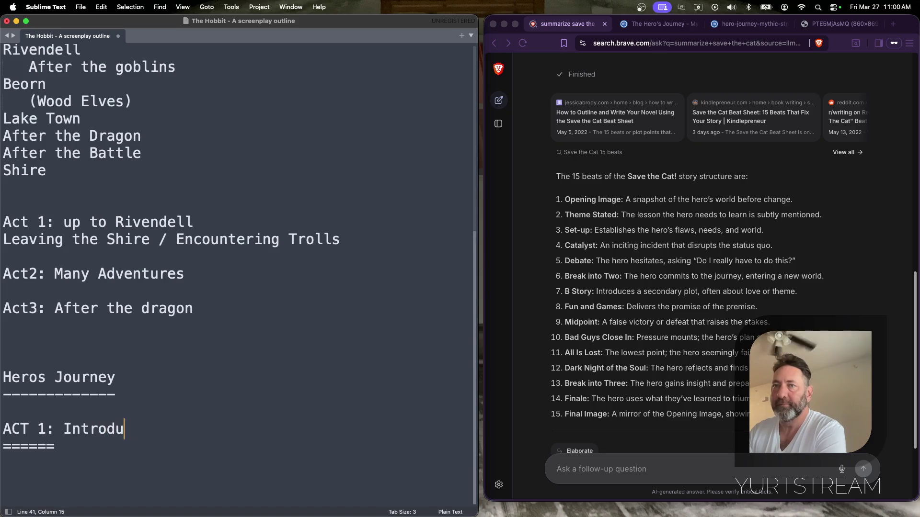
{"action": "type", "text": "ction"}
{"action": "key", "text": "Down"}
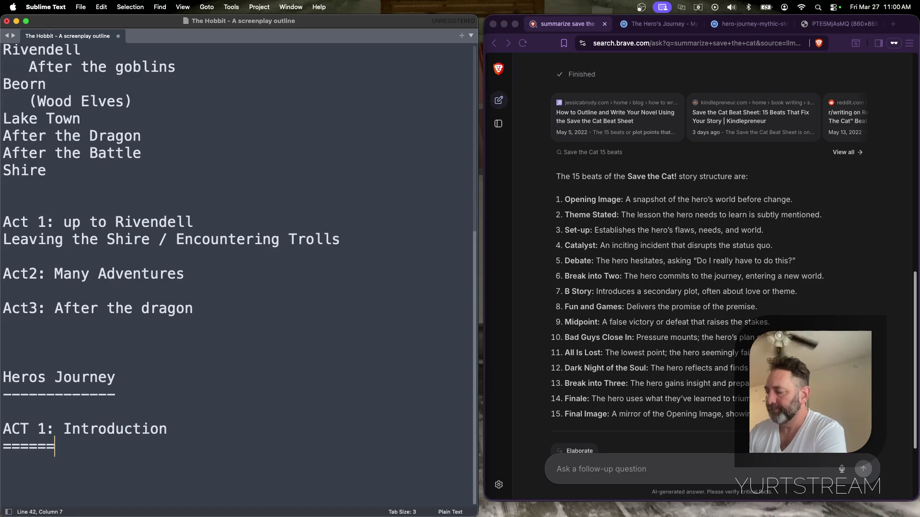
{"action": "type", "text": "=================="}
{"action": "key", "text": "Return"}
{"action": "key", "text": "Return"}
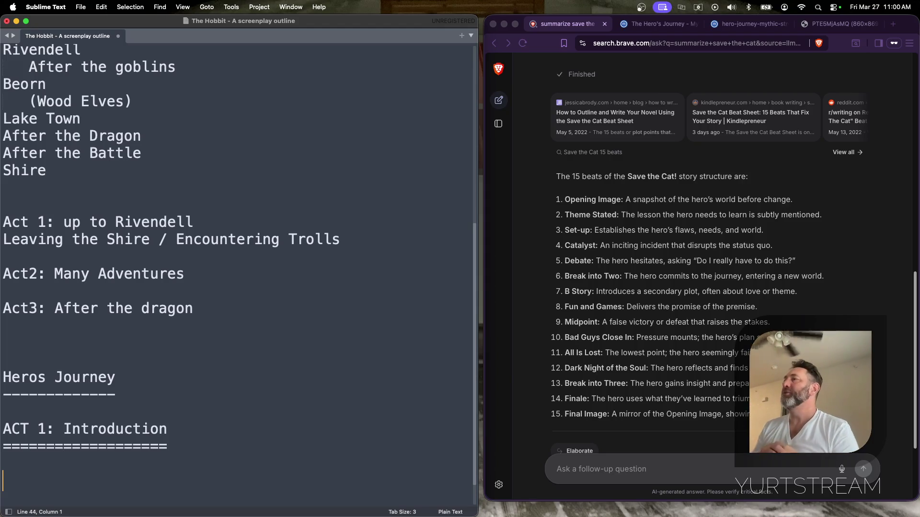
{"action": "type", "text": "Setting"}
- List Setting, Genre and World on separate lines beneath the underline
{"action": "key", "text": "Return"}
{"action": "type", "text": "Genre"}
{"action": "key", "text": "Return"}
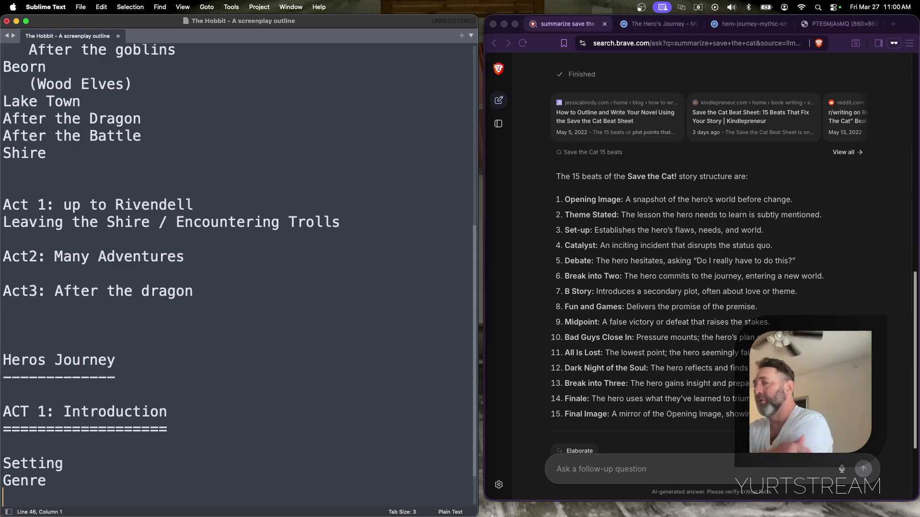
{"action": "type", "text": "World"}
{"action": "key", "text": "Return"}
{"action": "key", "text": "Up"}
{"action": "key", "text": "End"}
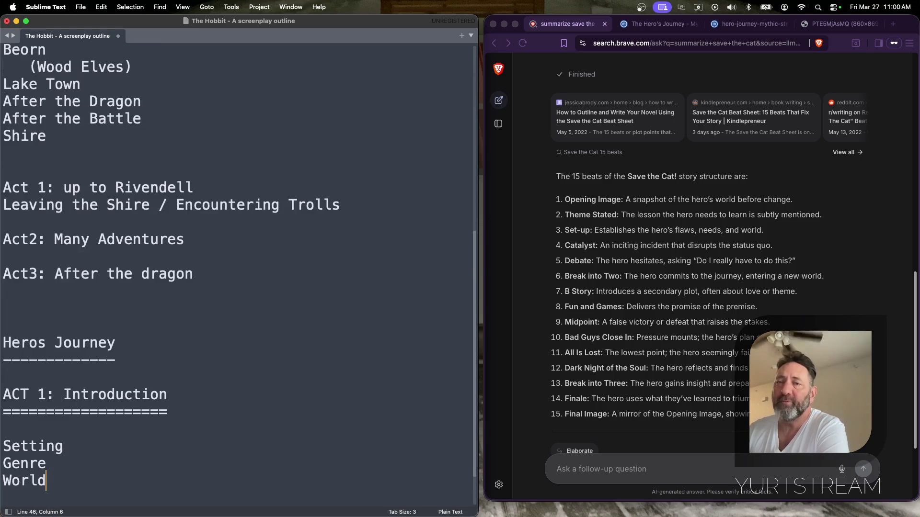
{"action": "key", "text": "shift+Home"}
{"action": "key", "text": "Left"}
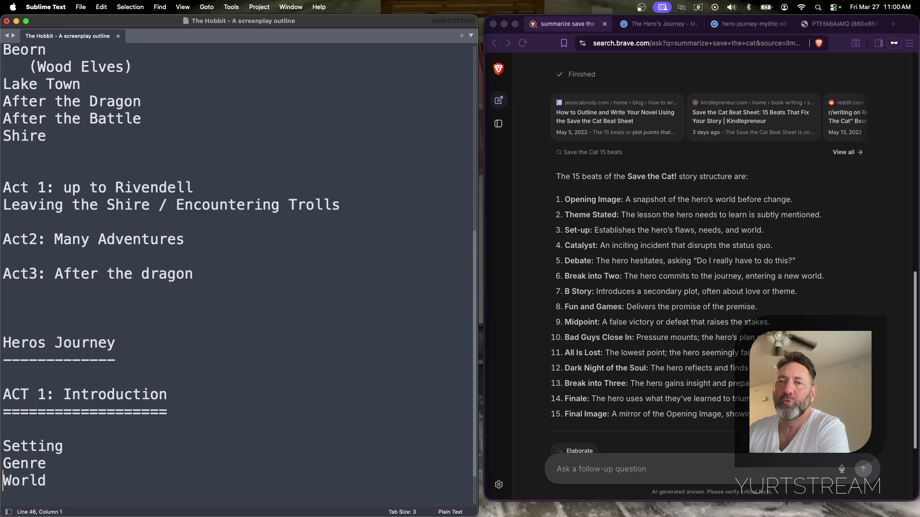
{"action": "key", "text": "shift+Down"}
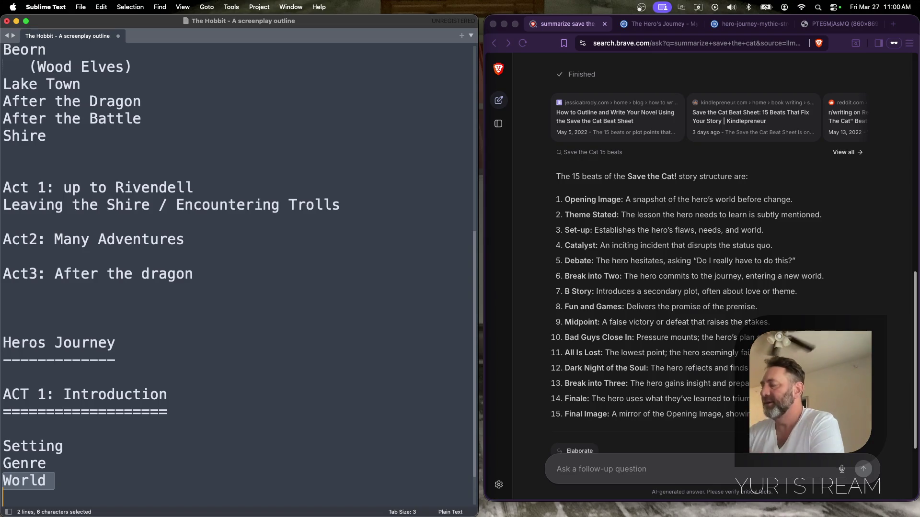
{"action": "key", "text": "Right"}
{"action": "key", "text": "BackSpace"}
{"action": "key", "text": "BackSpace"}
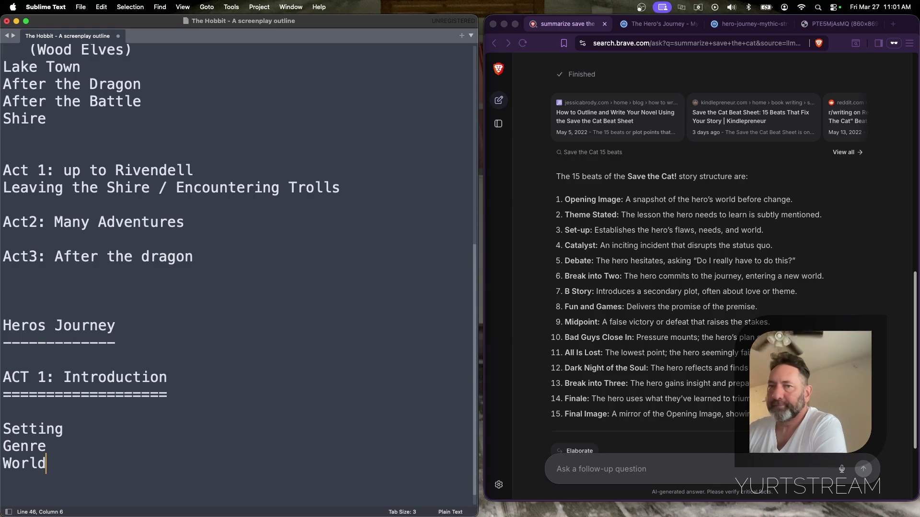
- Add '(Fairy)' and 'Species' lines below World, fixing typos along the way
{"action": "key", "text": "Return"}
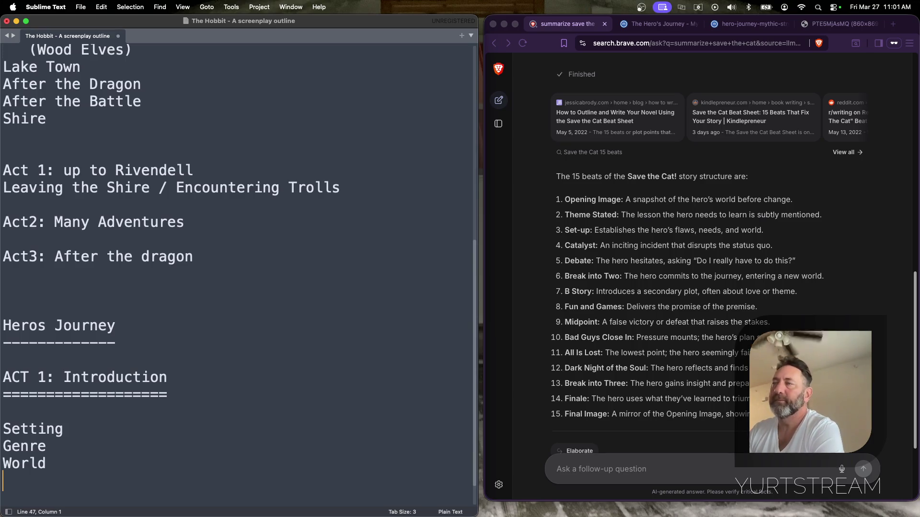
{"action": "type", "text": "(Fair"}
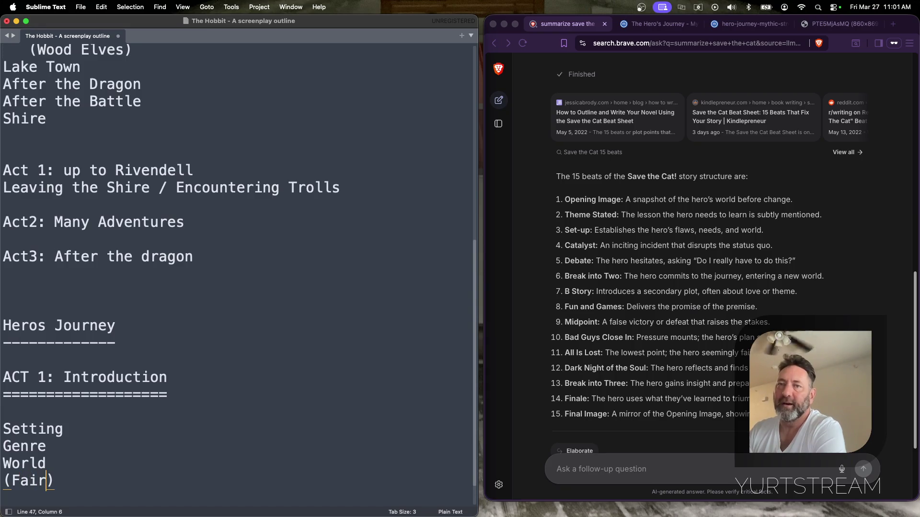
{"action": "type", "text": "e"}
{"action": "key", "text": "BackSpace"}
{"action": "type", "text": "y"}
{"action": "key", "text": "Return"}
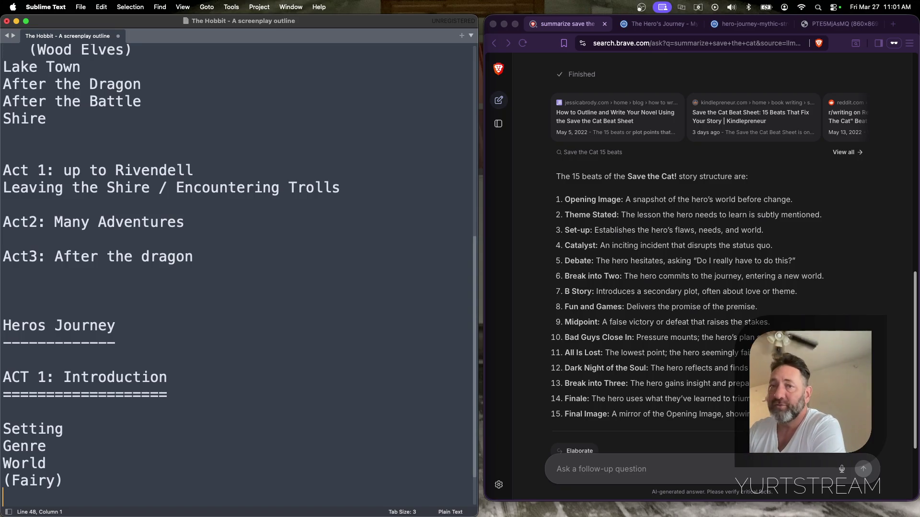
{"action": "type", "text": "Species t"}
{"action": "key", "text": "BackSpace"}
{"action": "key", "text": "BackSpace"}
{"action": "key", "text": "BackSpace"}
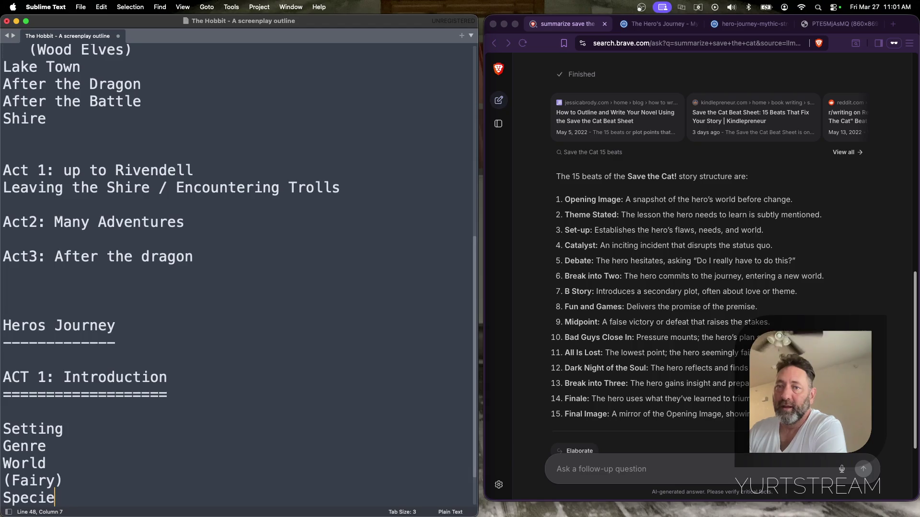
{"action": "type", "text": "s"}
{"action": "key", "text": "Return"}
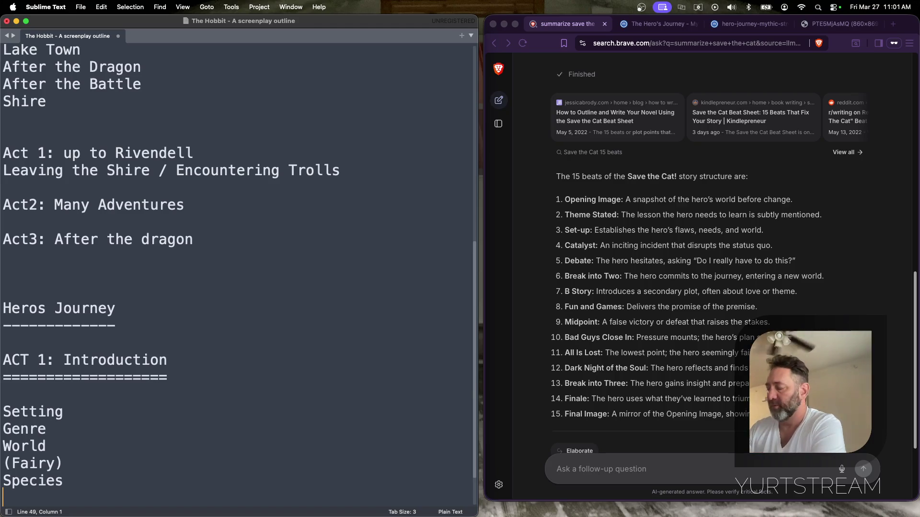
- Add the question 'What is a hobbit?' after a blank line and review the list
{"action": "key", "text": "Return"}
{"action": "type", "text": "What is a hobbit?"}
{"action": "key", "text": "Return"}
{"action": "key", "text": "Return"}
{"action": "key", "text": "BackSpace"}
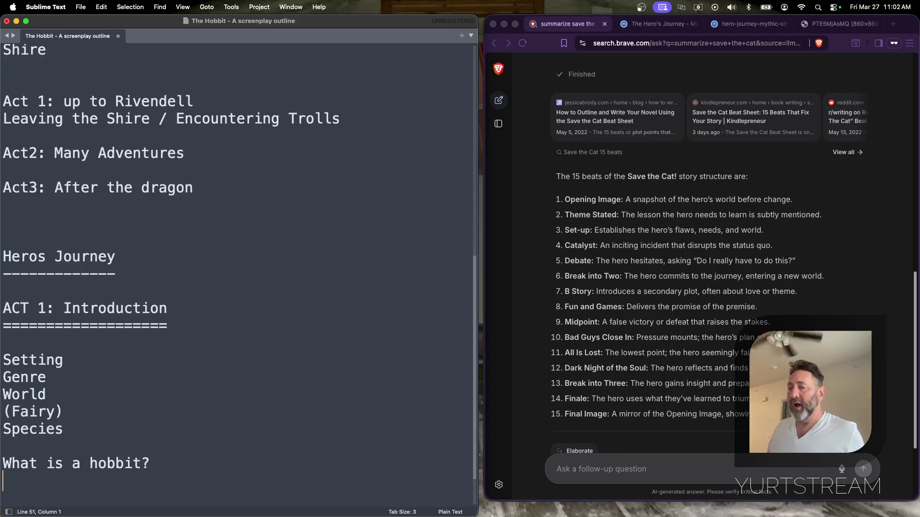
{"action": "key", "text": "Up"}
{"action": "key", "text": "Up"}
{"action": "key", "text": "Up"}
{"action": "key", "text": "Up"}
{"action": "key", "text": "Up"}
{"action": "key", "text": "Up"}
{"action": "key", "text": "Down"}
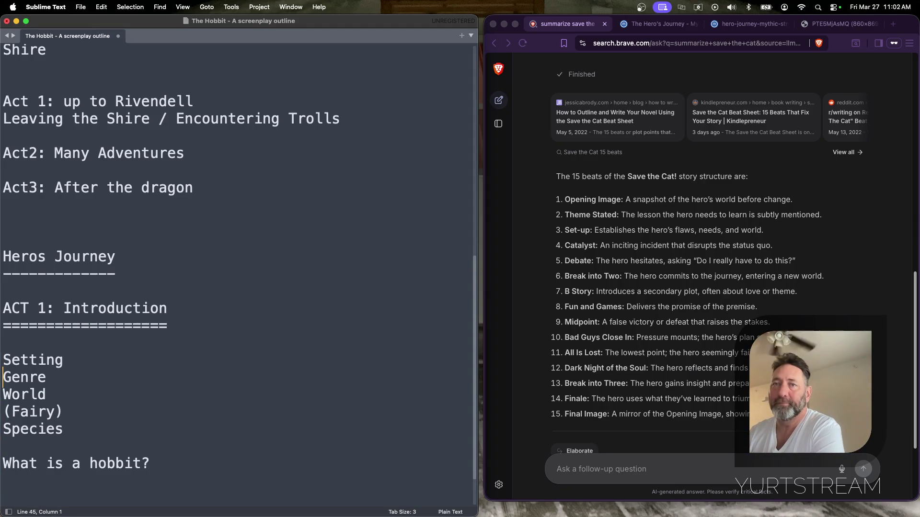
{"action": "key", "text": "End"}
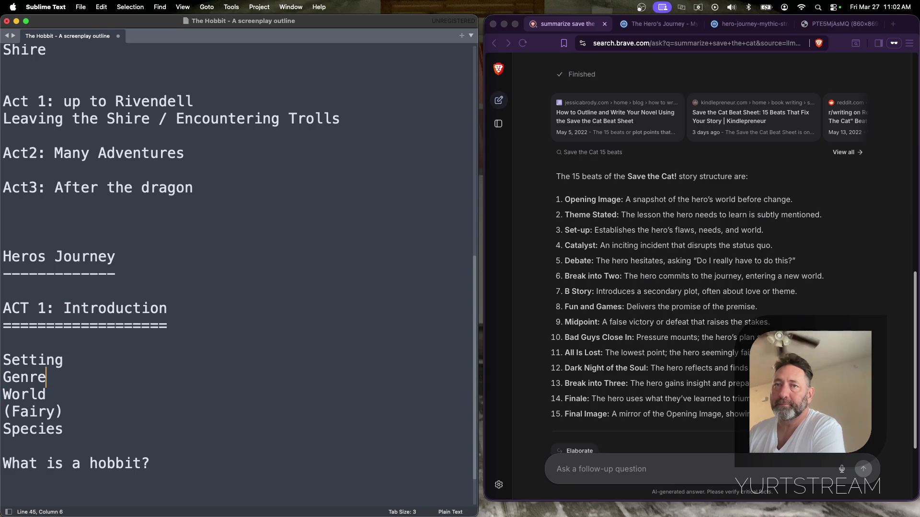
{"action": "key", "text": "Up"}
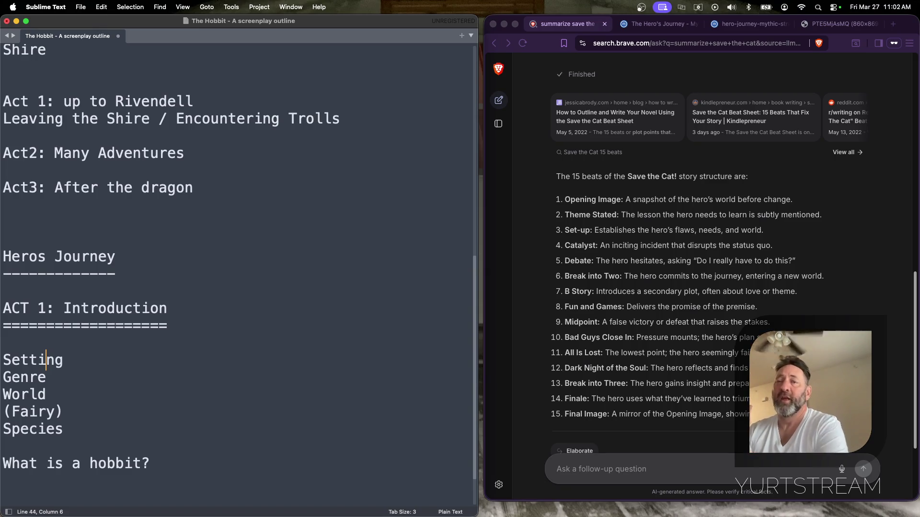
{"action": "key", "text": "Down"}
{"action": "key", "text": "Down"}
{"action": "key", "text": "Down"}
{"action": "key", "text": "Down"}
{"action": "key", "text": "Down"}
{"action": "key", "text": "Down"}
{"action": "key", "text": "Down"}
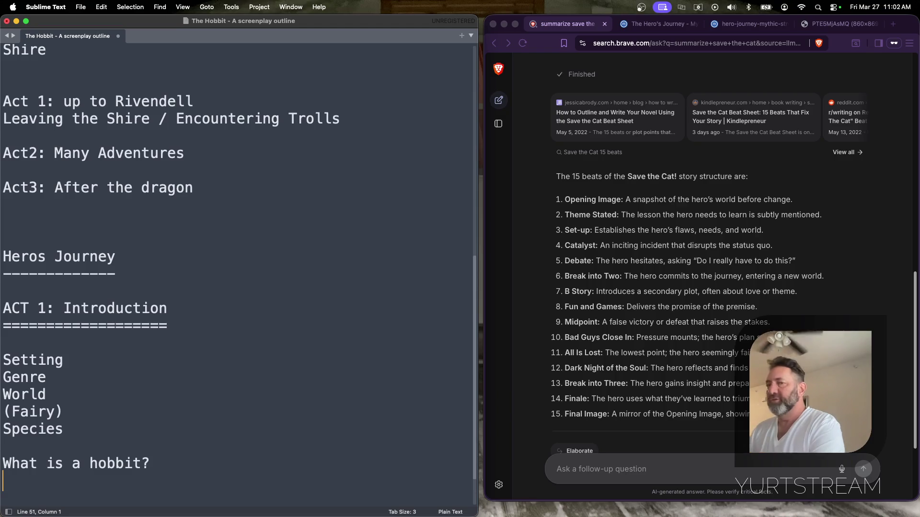
- Start an 'Act 1, Scene 1' heading a few lines below the hobbit question
{"action": "key", "text": "Return"}
{"action": "key", "text": "Return"}
{"action": "key", "text": "Return"}
{"action": "type", "text": "Scene:"}
{"action": "key", "text": "BackSpace"}
{"action": "key", "text": "BackSpace"}
{"action": "type", "text": "1:"}
{"action": "key", "text": "super+Left"}
{"action": "type", "text": "Acti"}
{"action": "key", "text": "BackSpace"}
{"action": "type", "text": "1,"}
{"action": "key", "text": "super+Right"}
{"action": "key", "text": "Return"}
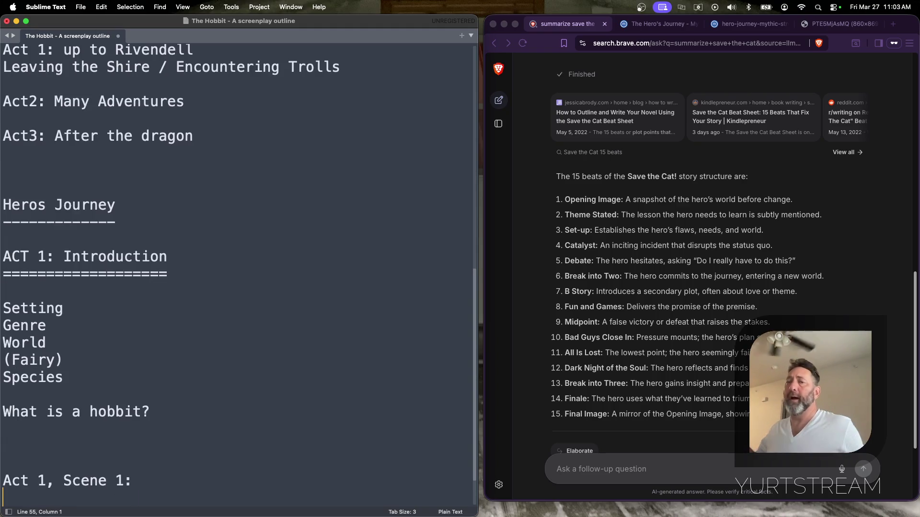
{"action": "type", "text": "Shirt"}
- List Shire, Exterior, Morning and 'Mood: Pastoral' under the scene heading
{"action": "key", "text": "BackSpace"}
{"action": "type", "text": "e"}
{"action": "key", "text": "Return"}
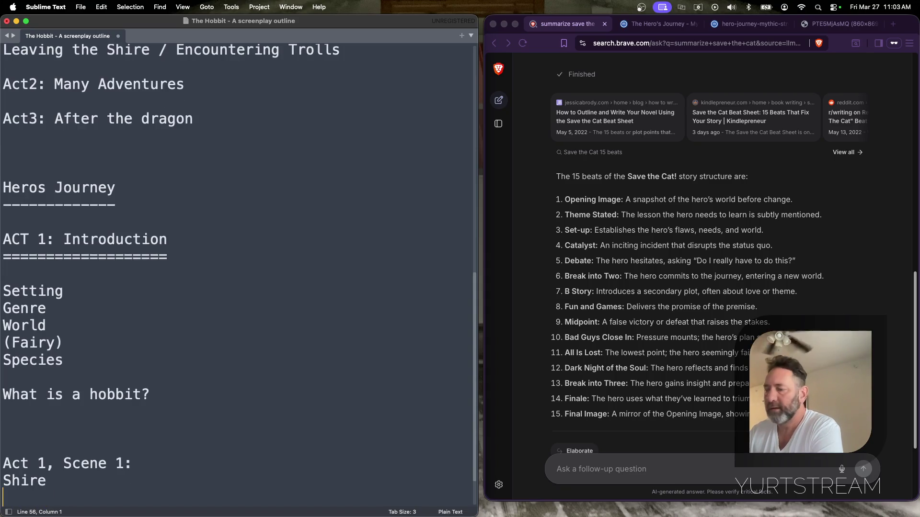
{"action": "type", "text": "Exterie"}
{"action": "key", "text": "BackSpace"}
{"action": "type", "text": "or"}
{"action": "key", "text": "Return"}
{"action": "type", "text": "Morning"}
{"action": "scroll", "coordinate": [239, 273], "scroll_direction": "down", "scroll_amount": 2}
{"action": "key", "text": "super+Left"}
{"action": "key", "text": "Up"}
{"action": "key", "text": "Up"}
{"action": "key", "text": "Down"}
{"action": "key", "text": "Down"}
{"action": "key", "text": "Down"}
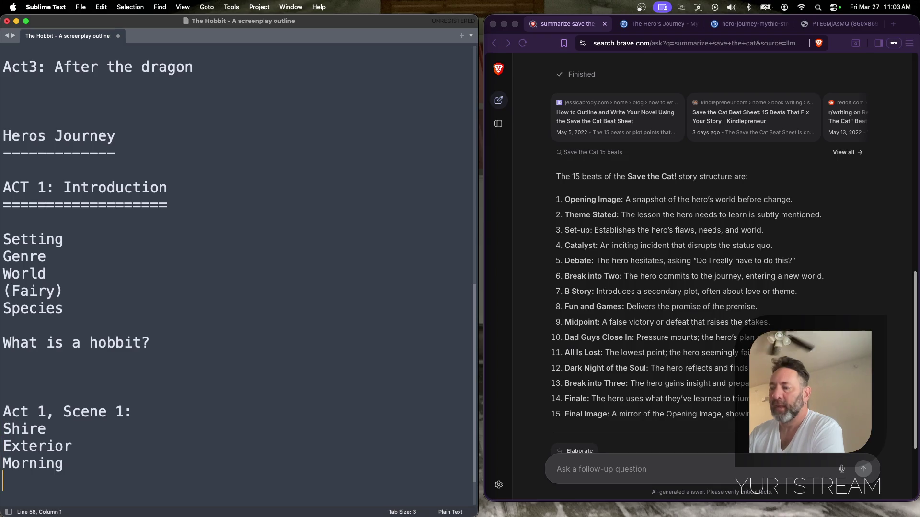
{"action": "type", "text": "M"}
{"action": "key", "text": "BackSpace"}
{"action": "type", "text": "Pastoral"}
{"action": "key", "text": "super+Left"}
{"action": "type", "text": "Mood:"}
{"action": "key", "text": "Up"}
{"action": "key", "text": "super+Left"}
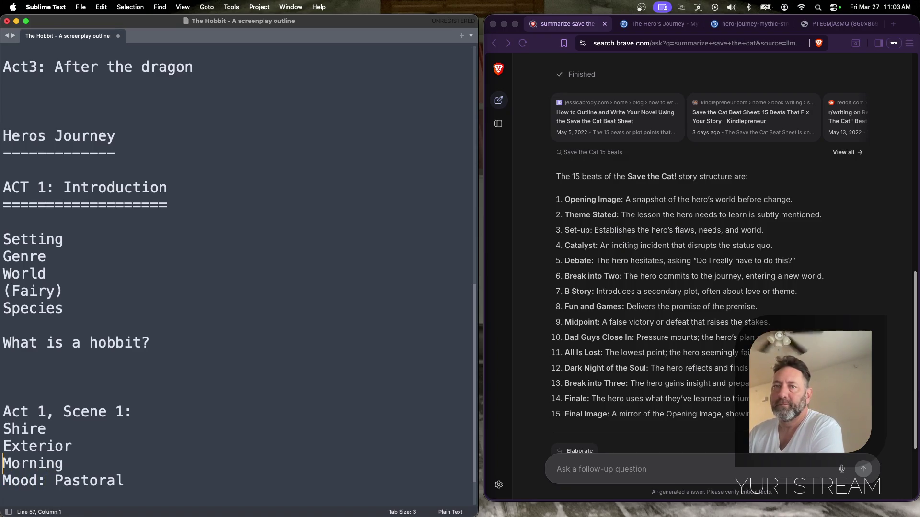
- Indent the four scene detail lines and begin an indented action line for Bilbo
{"action": "key", "text": "Down"}
{"action": "key", "text": "Down"}
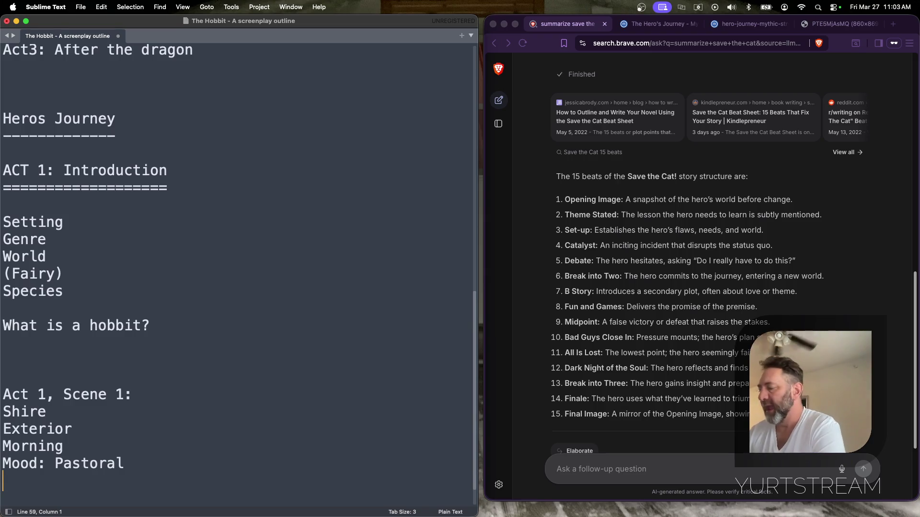
{"action": "key", "text": "shift+Up"}
{"action": "key", "text": "shift+Up"}
{"action": "key", "text": "shift+Up"}
{"action": "key", "text": "shift+Up"}
{"action": "key", "text": "Tab"}
{"action": "key", "text": "Down"}
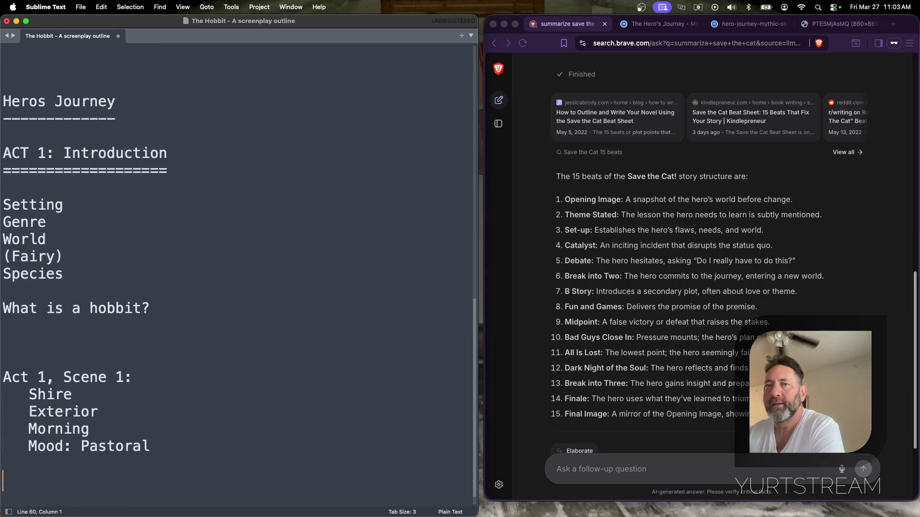
{"action": "key", "text": "Tab"}
{"action": "type", "text": "Bilbo, "}
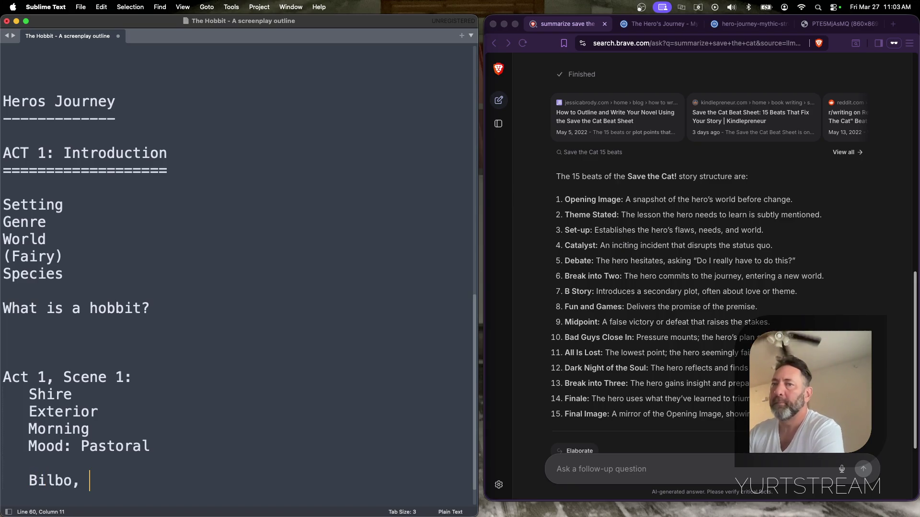
{"action": "type", "text": "sitting in garden, reading i"}
- Write the action lines: Bilbo reading with his pipe in the garden, then Gandalf's entrance
{"action": "key", "text": "BackSpace"}
{"action": "type", "text": "il, smoking a pio"}
{"action": "key", "text": "BackSpace"}
{"action": "type", "text": "pe"}
{"action": "key", "text": "Return"}
{"action": "key", "text": "Return"}
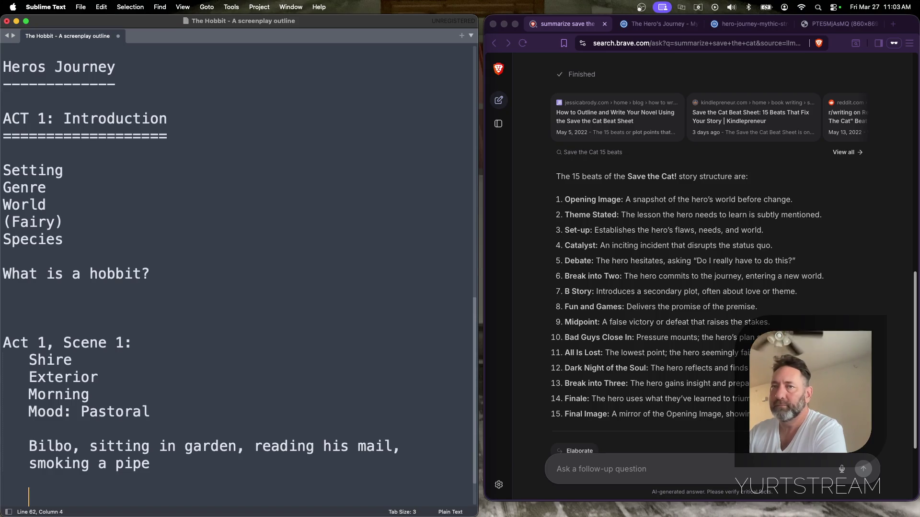
{"action": "key", "text": "Up"}
{"action": "key", "text": "Up"}
{"action": "key", "text": "Right"}
{"action": "key", "text": "Right"}
{"action": "key", "text": "Right"}
{"action": "key", "text": "Right"}
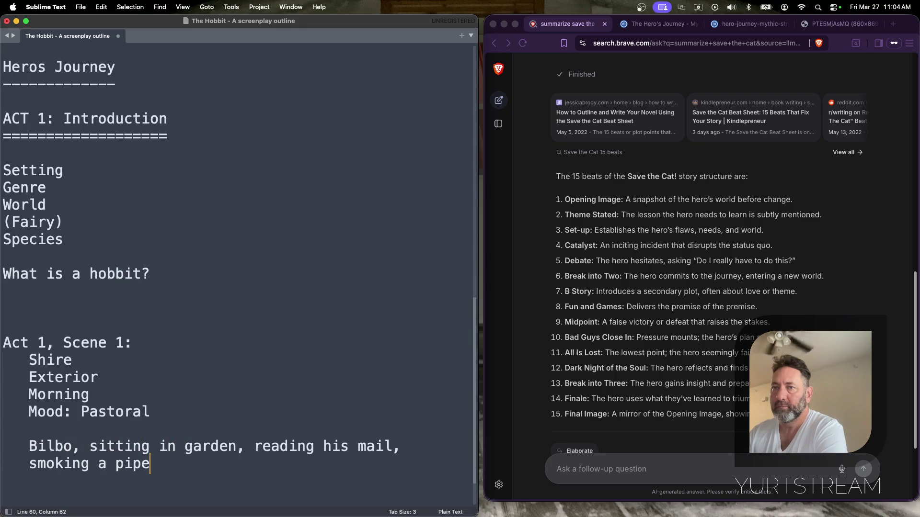
{"action": "type", "text": ", enjoying a spring morning"}
{"action": "key", "text": "Return"}
{"action": "key", "text": "Return"}
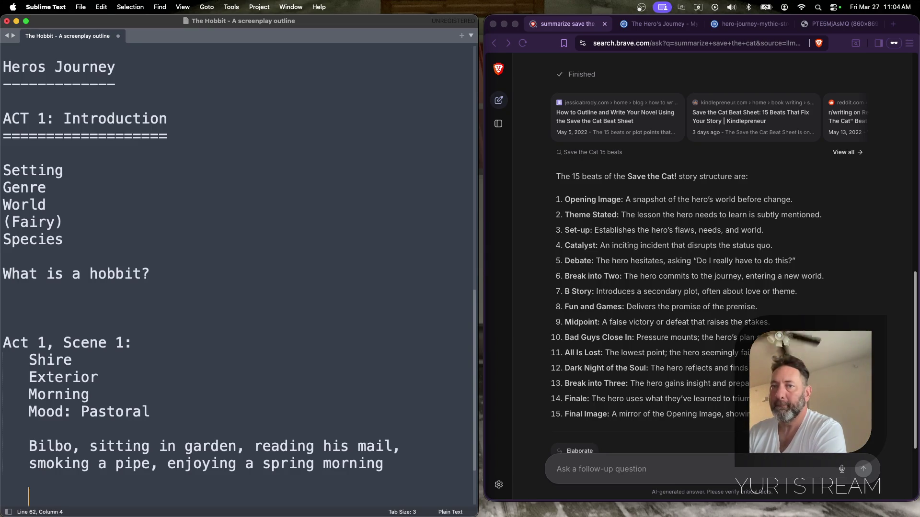
{"action": "type", "text": "Enter: Galdalf, a "}
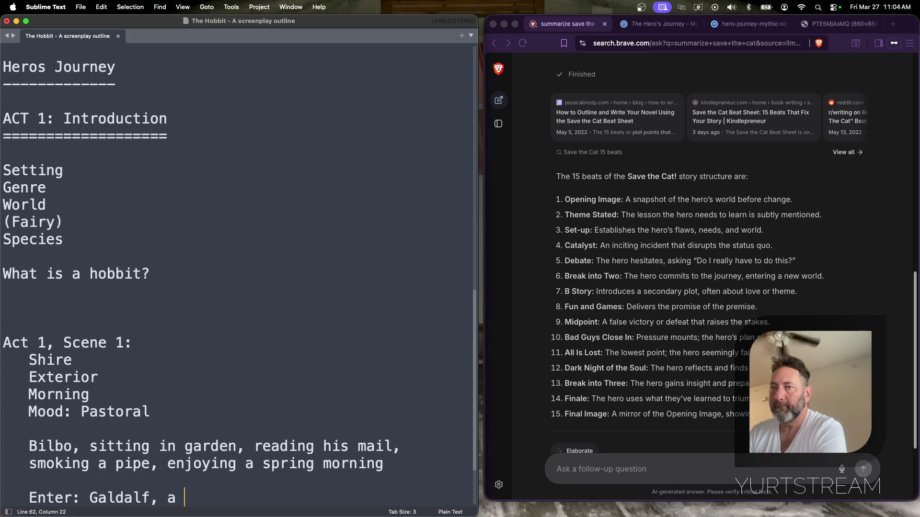
{"action": "type", "text": "tall wizard in a gray robe with a blue hat, bushy eybrows and long gray beard"}
{"action": "key", "text": "Return"}
{"action": "key", "text": "Return"}
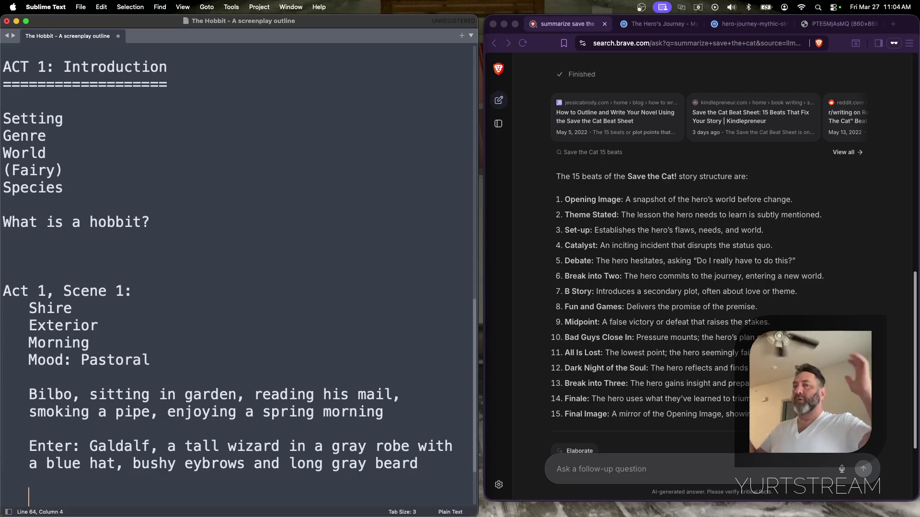
- Add a BILBO character cue with the 'Good Day,' dialogue on its own line, correcting the cue's spelling
{"action": "key", "text": "Tab"}
{"action": "type", "text": "GANDAL"}
{"action": "key", "text": "Return"}
{"action": "key", "text": "Return"}
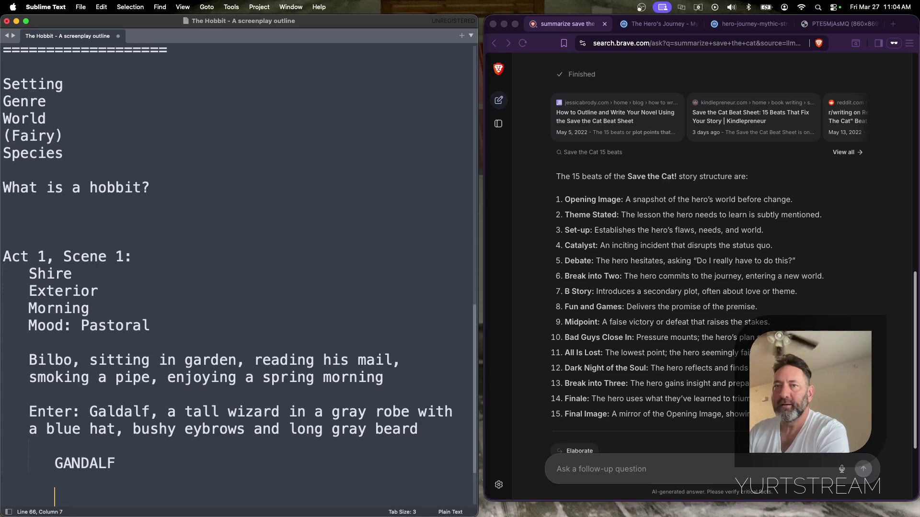
{"action": "key", "text": "shift+Up"}
{"action": "key", "text": "shift+Up"}
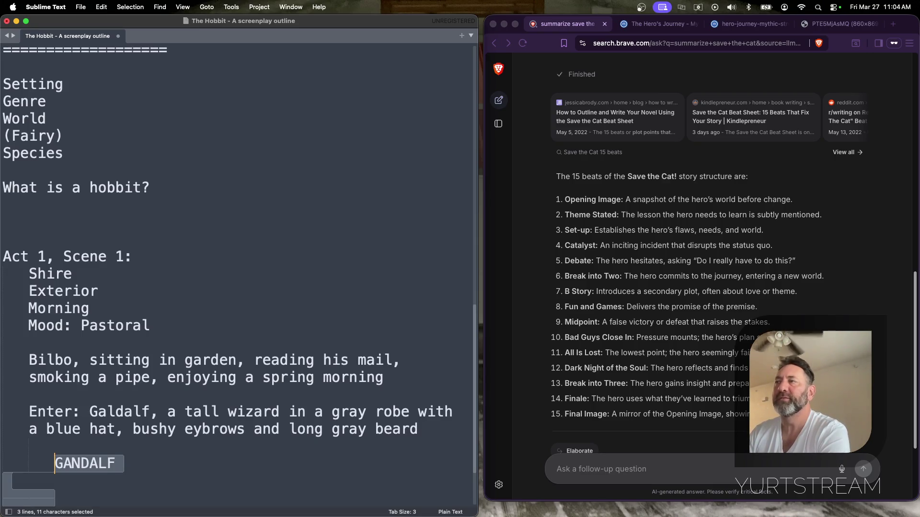
{"action": "type", "text": "BL"}
{"action": "key", "text": "BackSpace"}
{"action": "type", "text": "IB"}
{"action": "key", "text": "BackSpace"}
{"action": "type", "text": "LBO"}
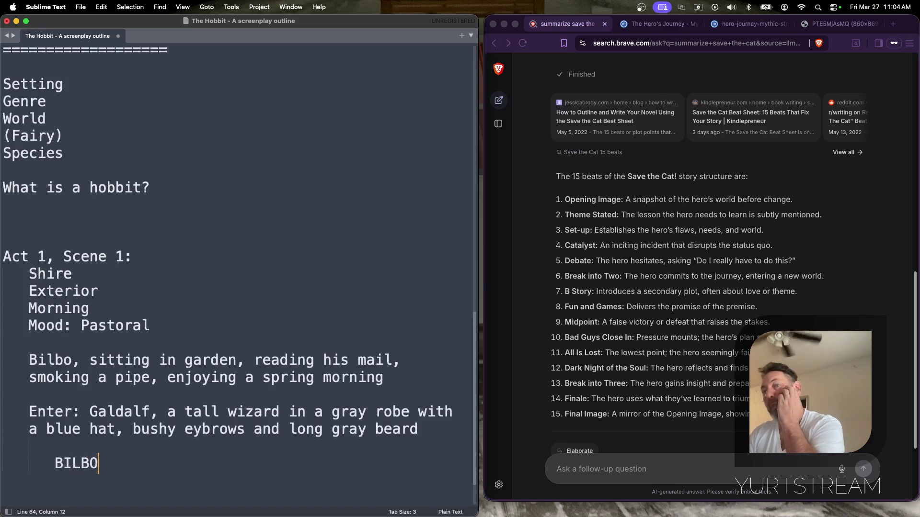
{"action": "type", "text": ": Good "}
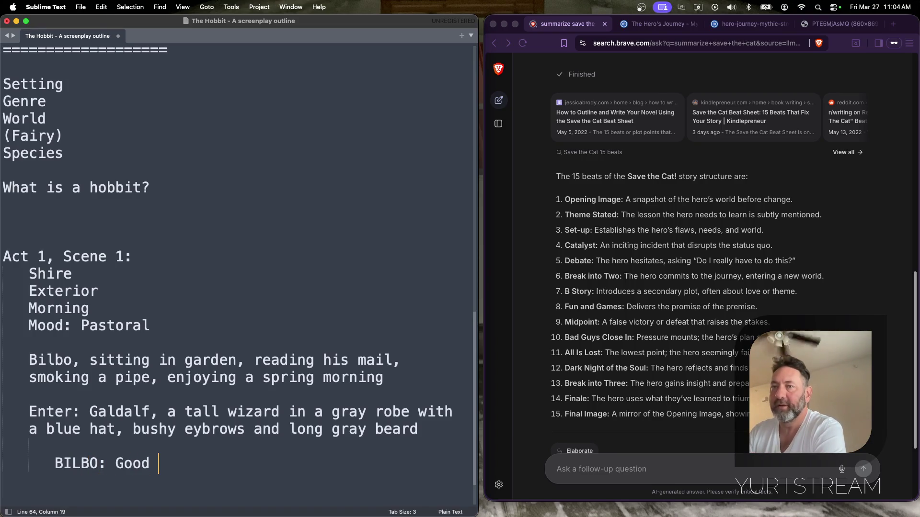
{"action": "type", "text": "Day"}
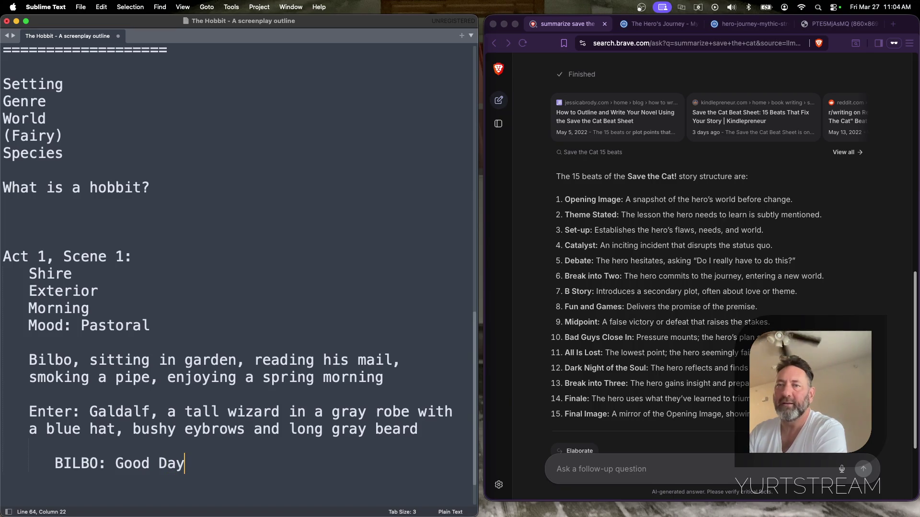
{"action": "key", "text": "BackSpace"}
{"action": "key", "text": "BackSpace"}
{"action": "key", "text": "BackSpace"}
{"action": "type", "text": "G"}
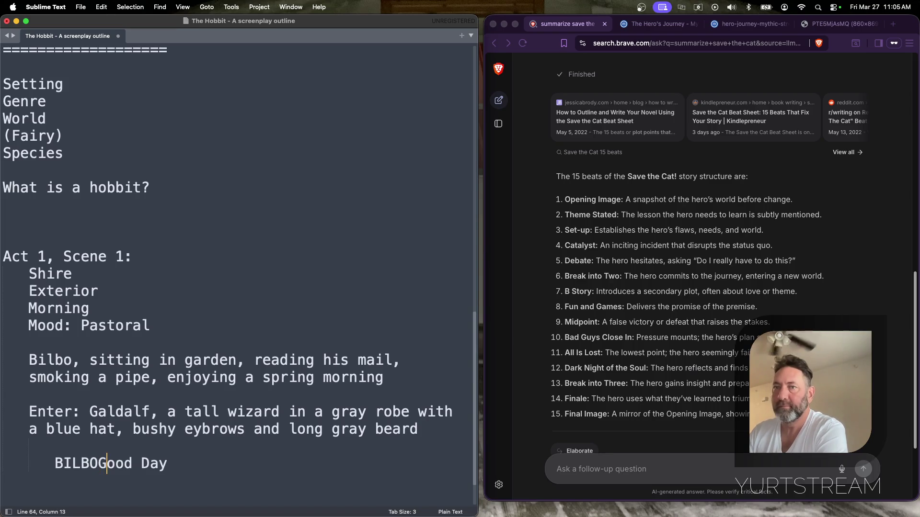
{"action": "key", "text": "Return"}
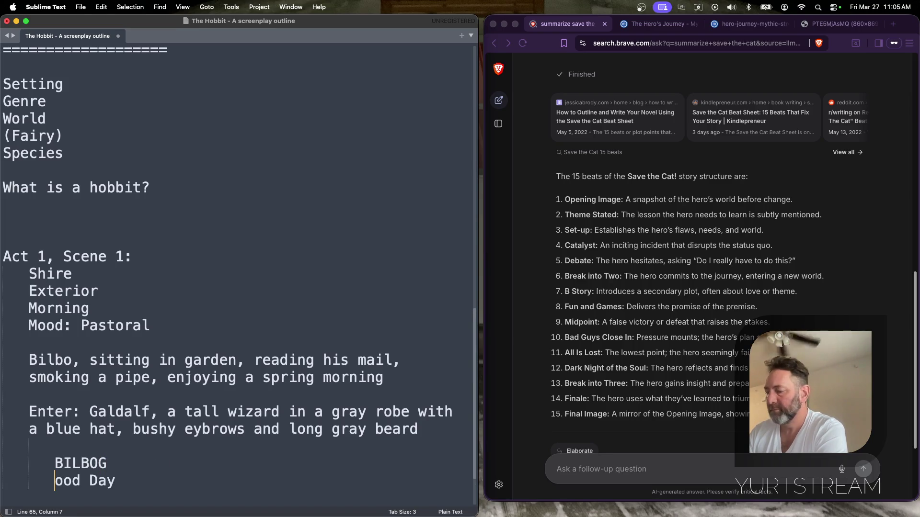
{"action": "type", "text": "G"}
{"action": "key", "text": "Left"}
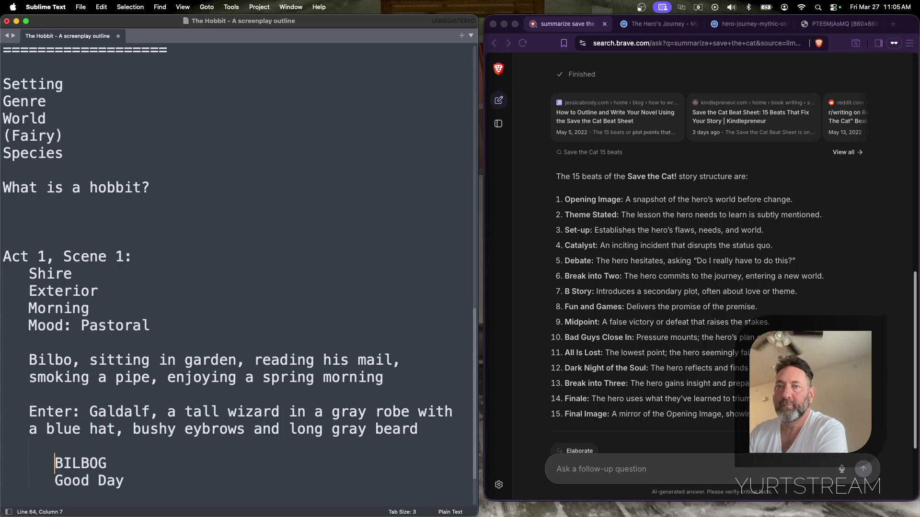
{"action": "key", "text": "Up"}
{"action": "key", "text": "Right"}
{"action": "key", "text": "super+Right"}
{"action": "key", "text": "BackSpace"}
{"action": "key", "text": "Down"}
{"action": "key", "text": "Left"}
{"action": "key", "text": "Left"}
- Indent the BILBO cue deeper than its Good Day dialogue line
{"action": "key", "text": "Tab"}
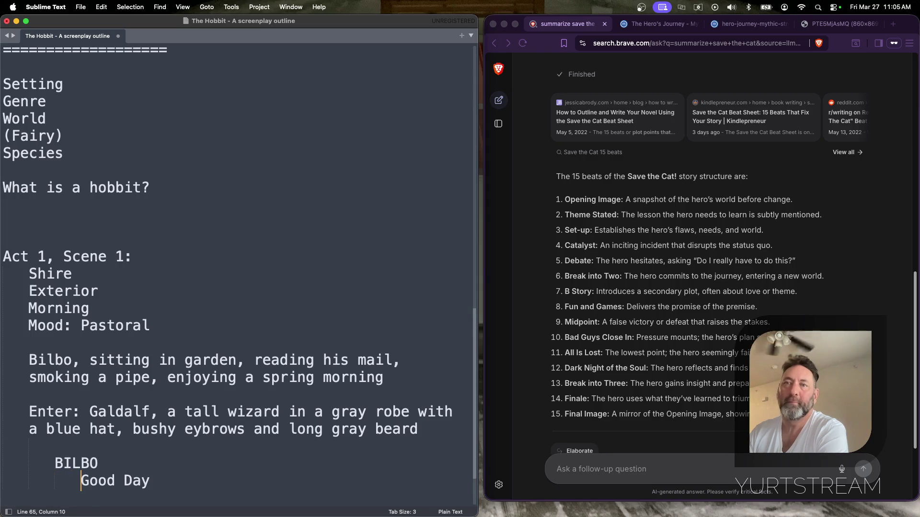
{"action": "key", "text": "Tab"}
{"action": "key", "text": "Down"}
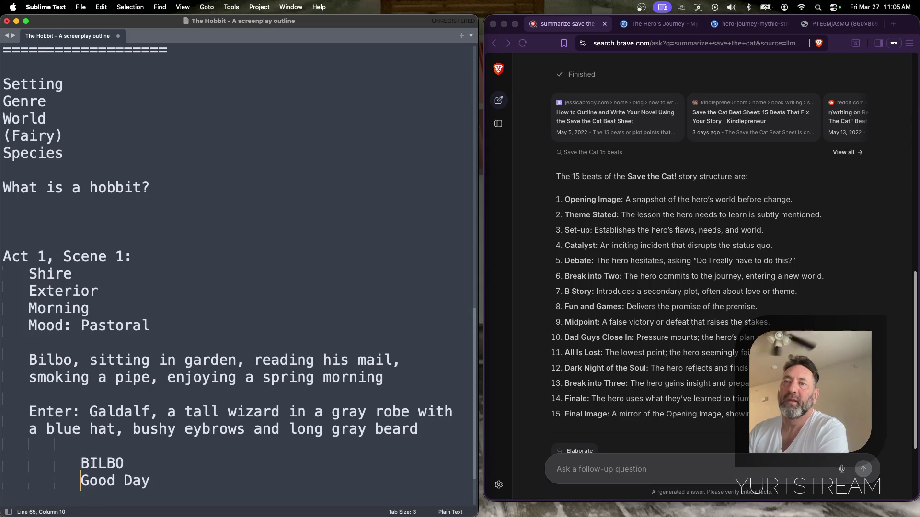
{"action": "key", "text": "shift+Tab"}
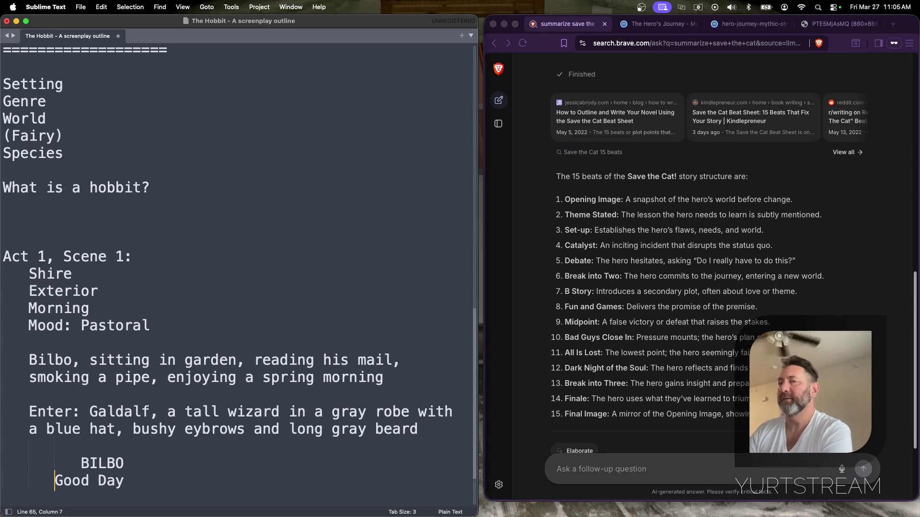
{"action": "scroll", "coordinate": [237, 273], "scroll_direction": "down", "scroll_amount": 2}
{"action": "key", "text": "Up"}
{"action": "key", "text": "Tab"}
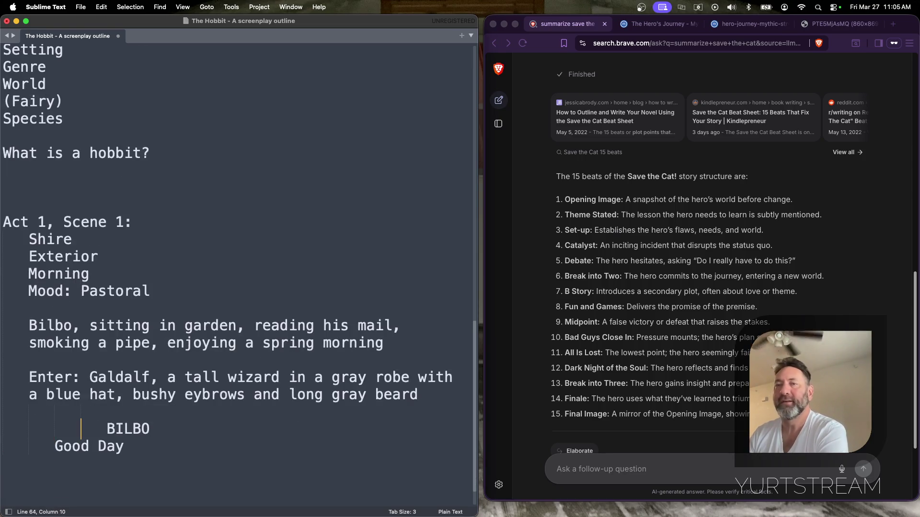
{"action": "key", "text": "cmd+a"}
{"action": "key", "text": "super+z"}
- Add an indented GANDALF cue below, then leave blank unindented space for the next heading
{"action": "key", "text": "Down"}
{"action": "key", "text": "Down"}
{"action": "key", "text": "Down"}
{"action": "key", "text": "Tab"}
{"action": "key", "text": "Tab"}
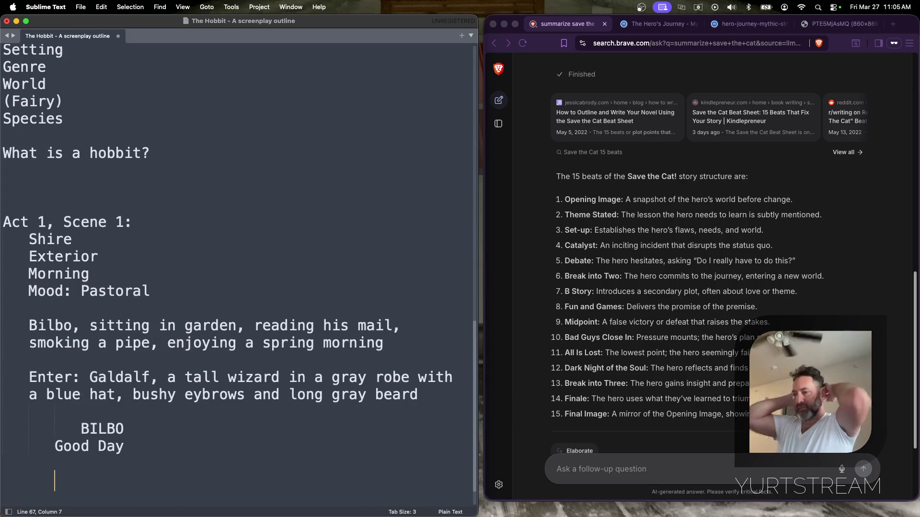
{"action": "key", "text": "Tab"}
{"action": "type", "text": "GAN"}
{"action": "key", "text": "BackSpace"}
{"action": "type", "text": "NDALF"}
{"action": "key", "text": "Return"}
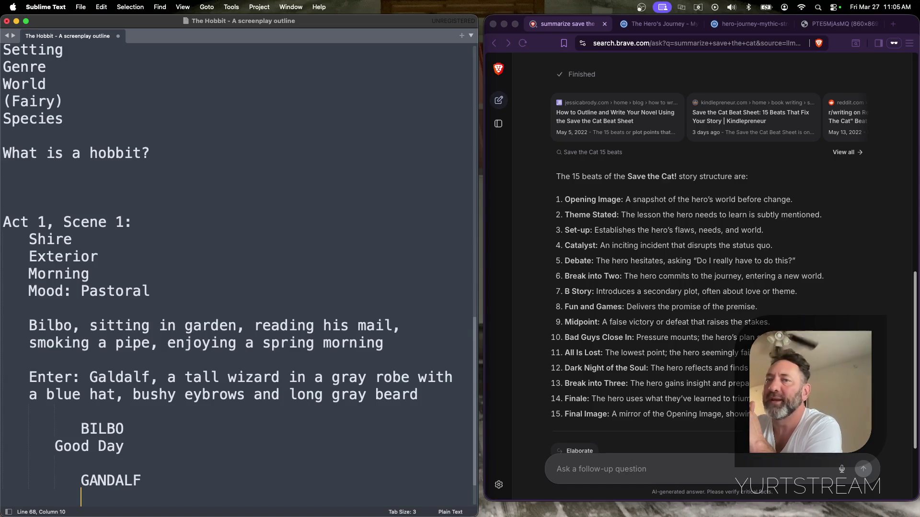
{"action": "key", "text": "Return"}
{"action": "key", "text": "Return"}
{"action": "key", "text": "BackSpace"}
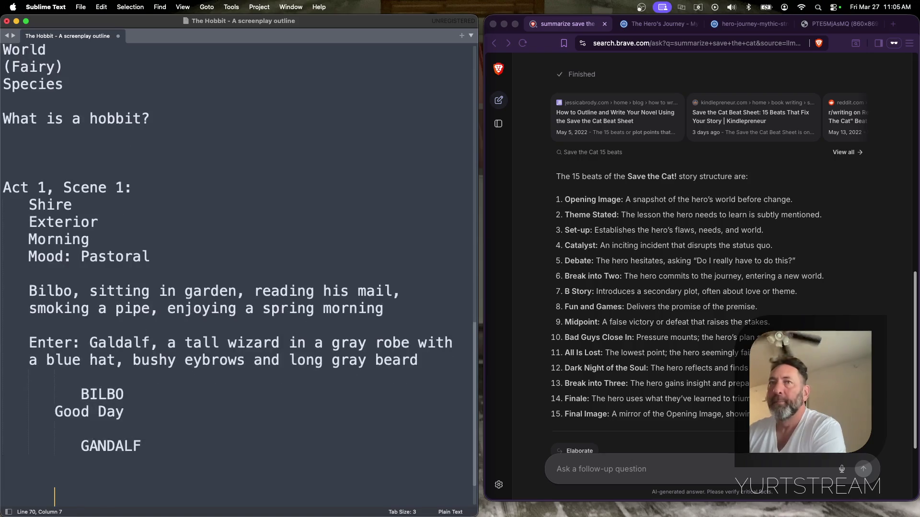
{"action": "key", "text": "BackSpace"}
{"action": "type", "text": "S"}
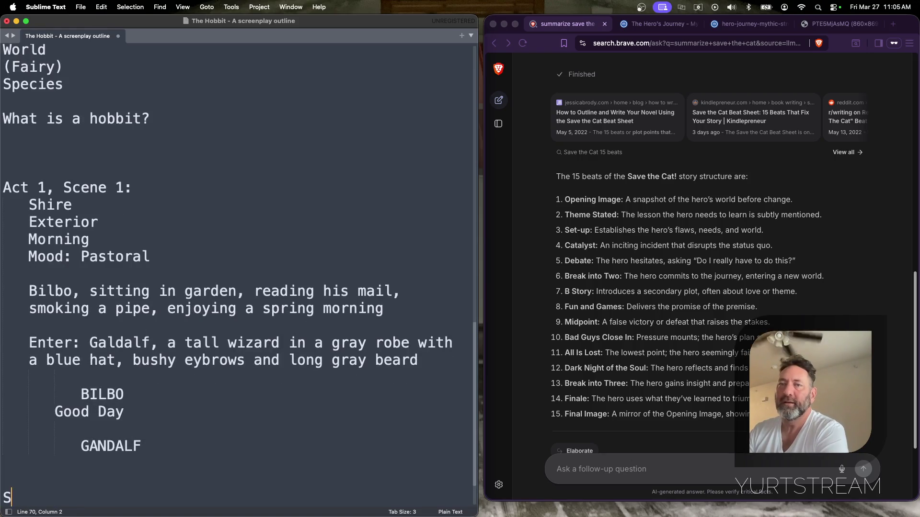
- Keep the Bilbo flees-into-his-hobbit-hole action above the Scene 2 heading, with no stray blank lines
{"action": "key", "text": "BackSpace"}
{"action": "type", "text": "Scene 2:"}
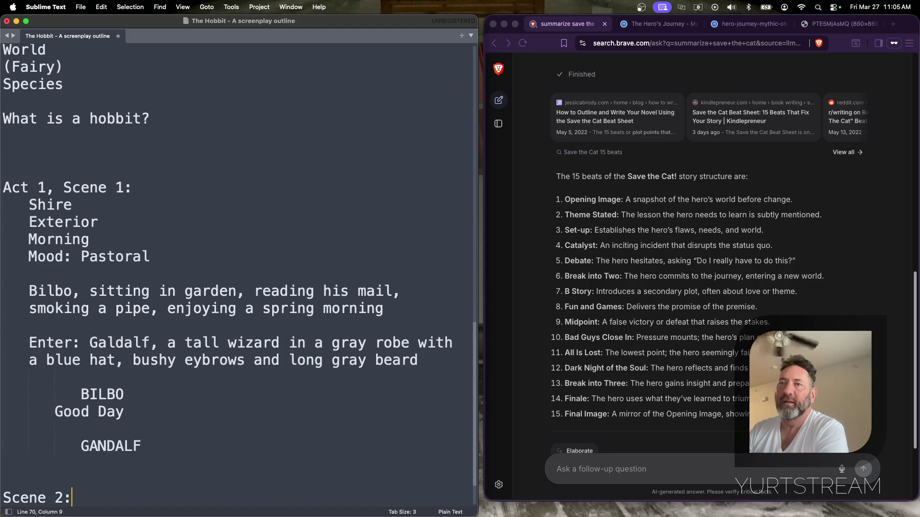
{"action": "key", "text": "ctrl+shift+k"}
{"action": "key", "text": "Return"}
{"action": "key", "text": "Tab"}
{"action": "key", "text": "Tab"}
{"action": "key", "text": "Tab"}
{"action": "key", "text": "BackSpace"}
{"action": "type", "text": "Bilbo"}
{"action": "key", "text": "BackSpace"}
{"action": "type", "text": ", flustered, runs"}
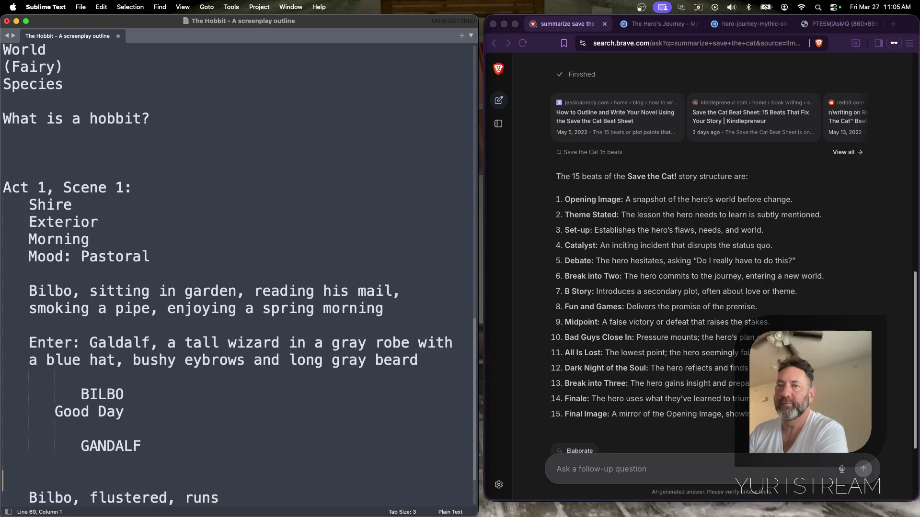
{"action": "key", "text": "super+BackSpace"}
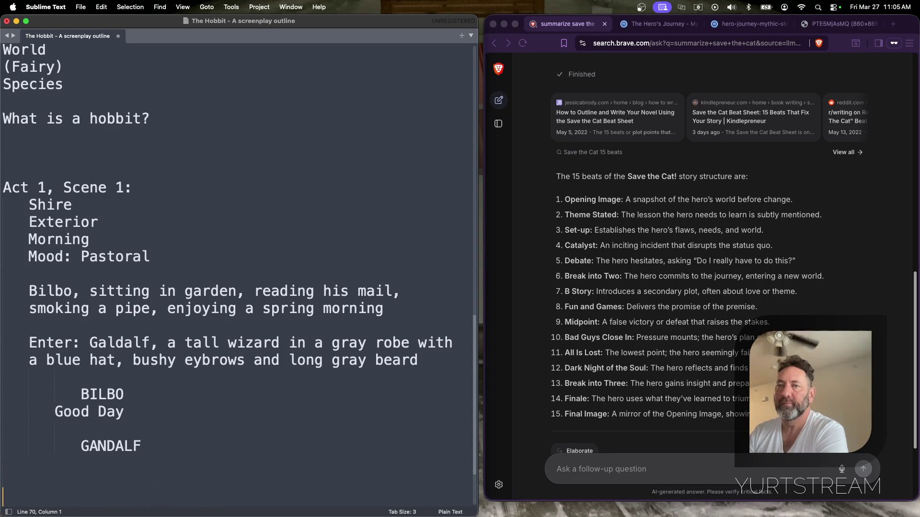
{"action": "key", "text": "super+z"}
{"action": "key", "text": "BackSpace"}
{"action": "key", "text": "BackSpace"}
{"action": "key", "text": "BackSpace"}
{"action": "key", "text": "BackSpace"}
{"action": "key", "text": "Down"}
{"action": "key", "text": "Down"}
{"action": "key", "text": "Left"}
{"action": "type", "text": "inside his hobbit hole."}
- Write the FADE line: Galdalf at Bilbo's door, tapping lightly with his staff on the door
{"action": "key", "text": "Return"}
{"action": "type", "text": "Fa"}
{"action": "type", "text": "de"}
{"action": "type", "text": ":"}
{"action": "key", "text": "BackSpace"}
{"action": "key", "text": "BackSpace"}
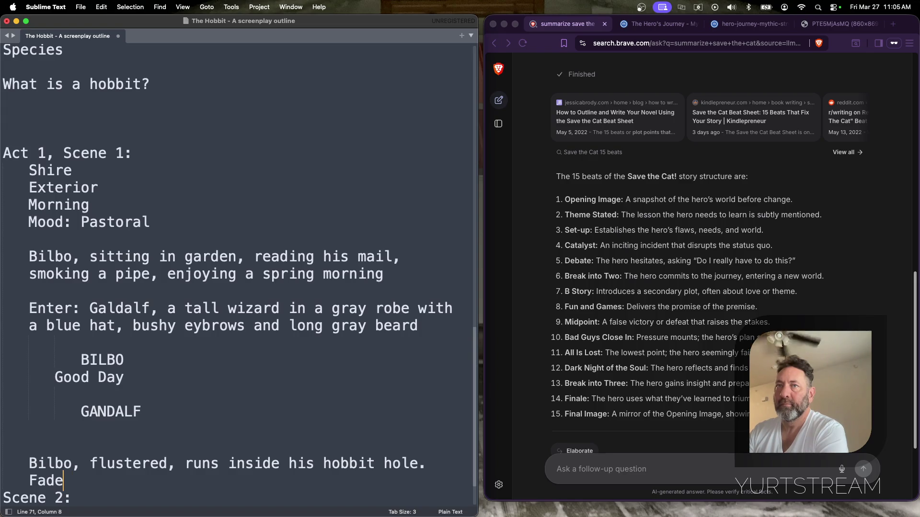
{"action": "key", "text": "BackSpace"}
{"action": "key", "text": "BackSpace"}
{"action": "key", "text": "BackSpace"}
{"action": "type", "text": "ADE: Gald"}
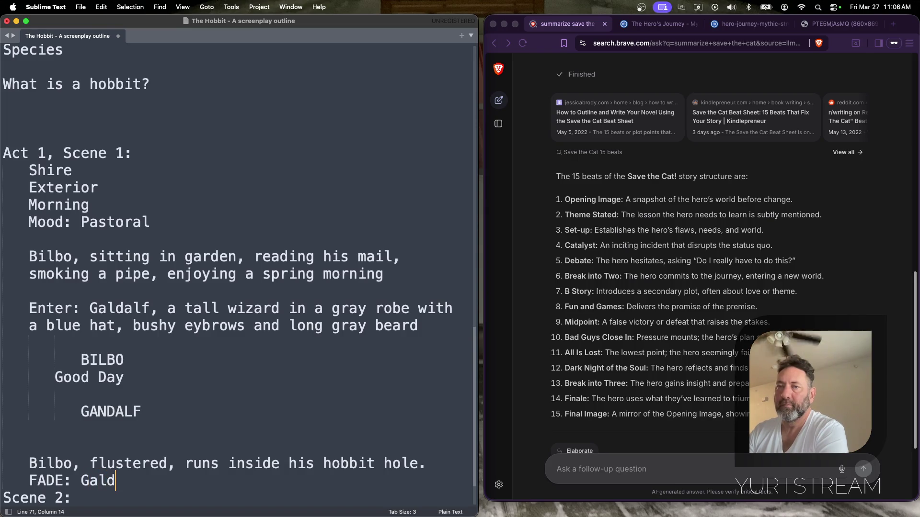
{"action": "type", "text": "al"}
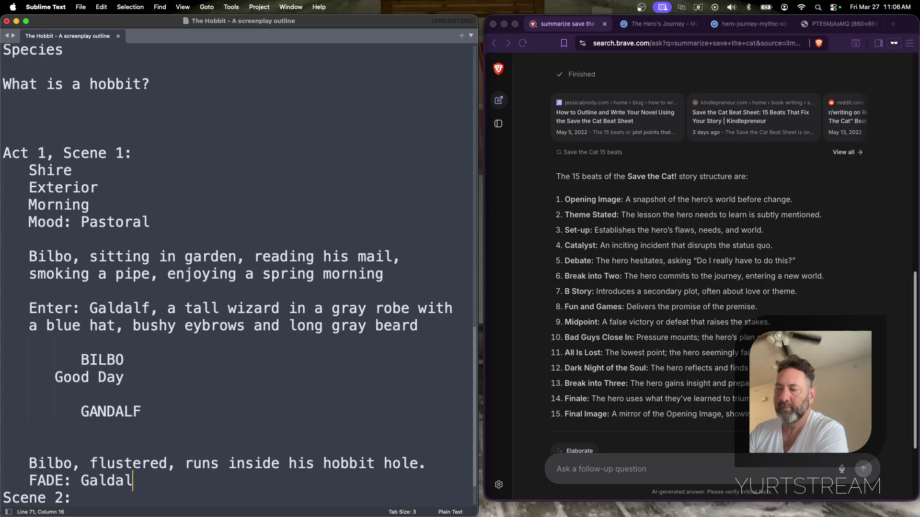
{"action": "type", "text": "f "}
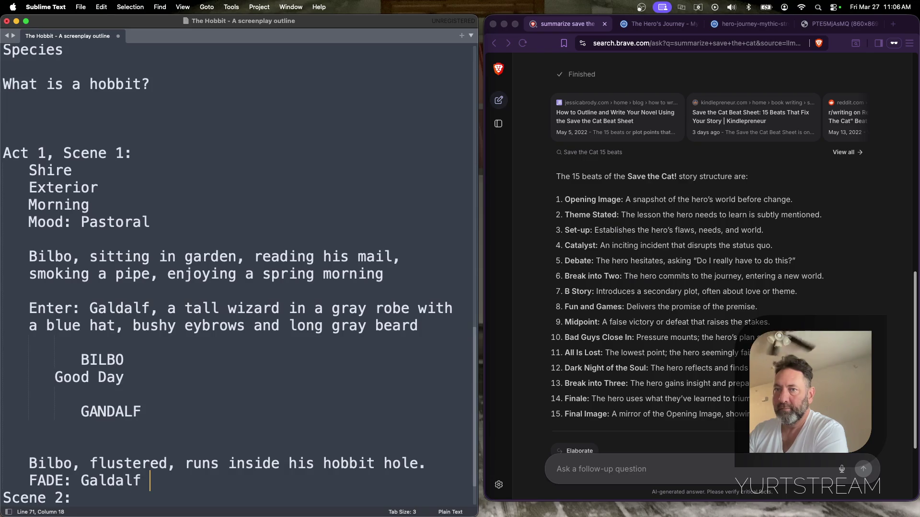
{"action": "type", "text": "at "}
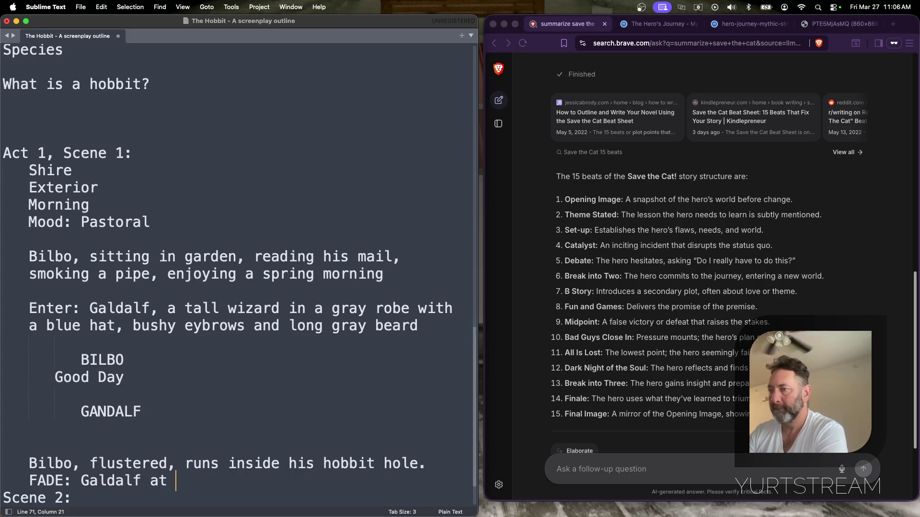
{"action": "type", "text": "Bilbo's door"}
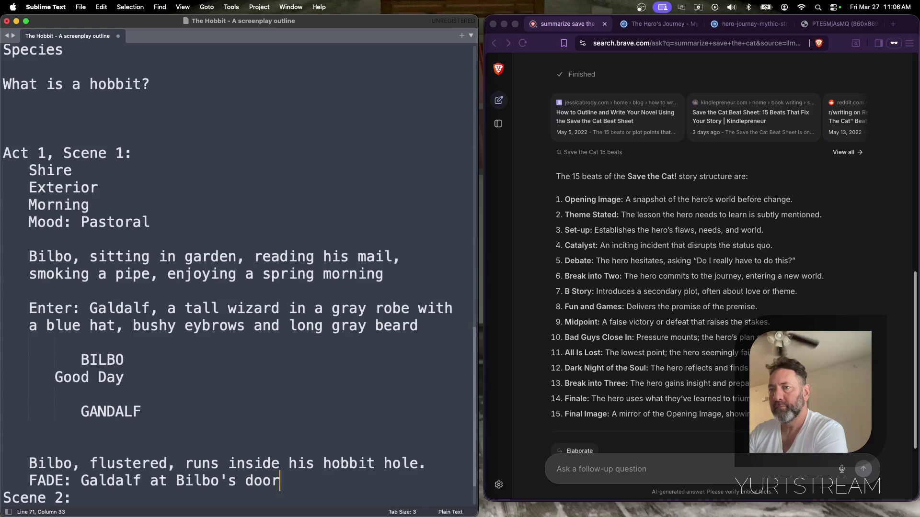
{"action": "type", "text": ", tapping with his sta"}
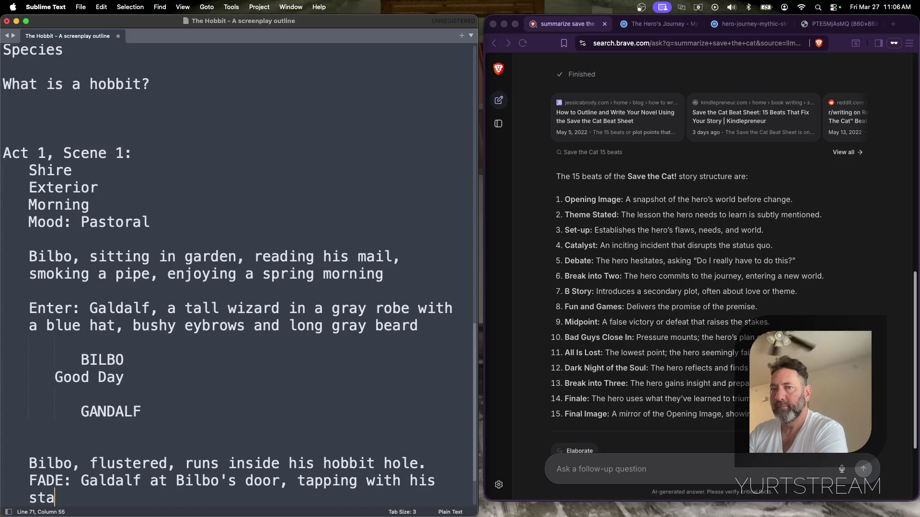
{"action": "type", "text": "ff"}
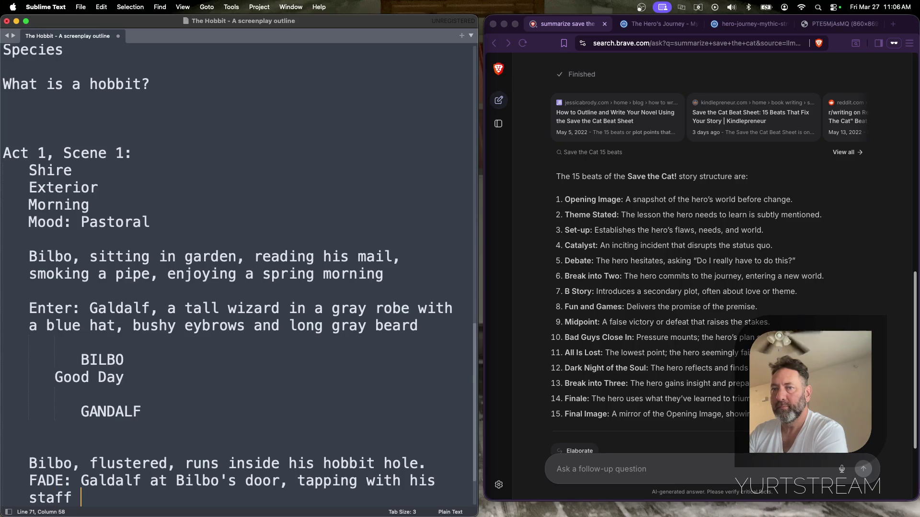
{"action": "key", "text": "Up"}
{"action": "left_click", "coordinate": [368, 480]}
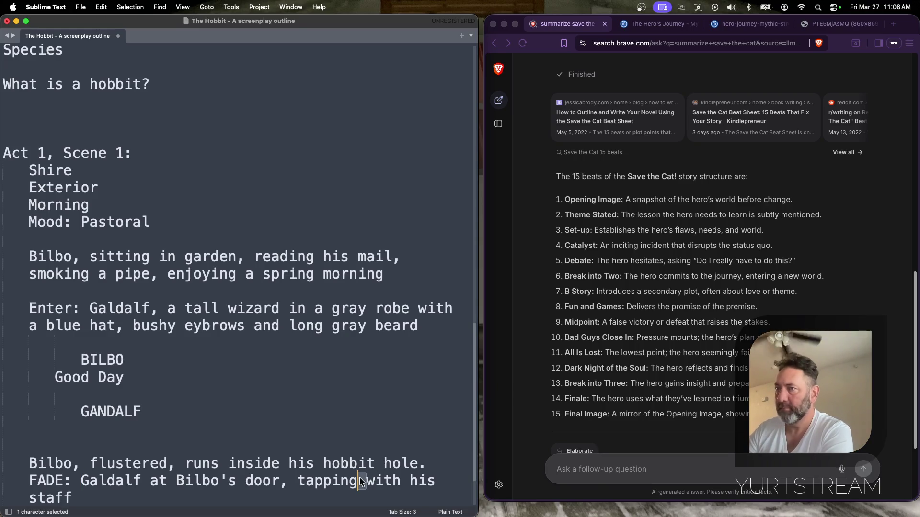
{"action": "type", "text": "lightlywith"}
{"action": "key", "text": "Down"}
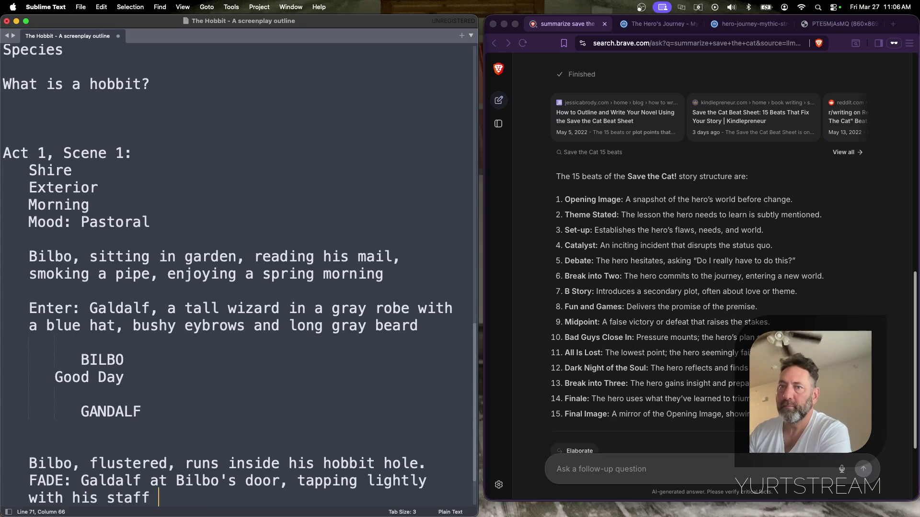
{"action": "type", "text": "on the door."}
{"action": "key", "text": "Return"}
{"action": "scroll", "coordinate": [237, 280], "scroll_direction": "down", "scroll_amount": 5}
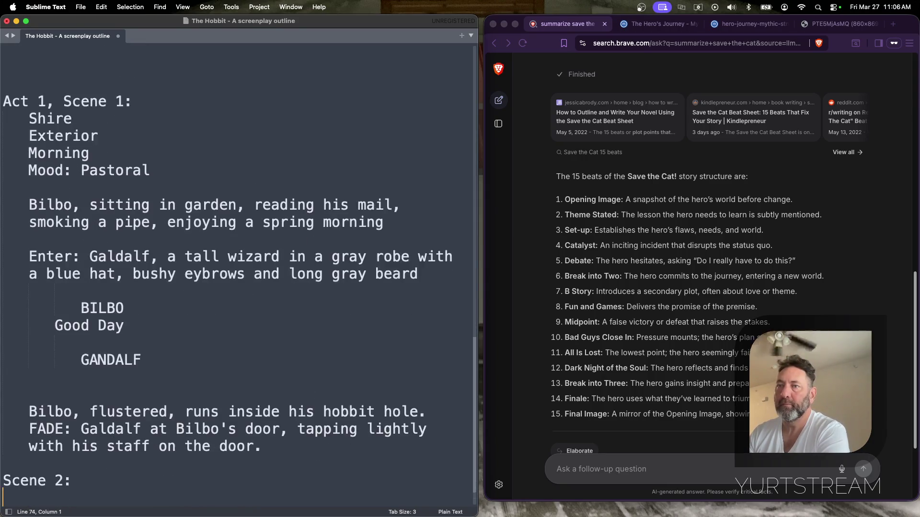
- Make it Bilbo's closed door and set the FADE line apart with a blank line
{"action": "key", "text": "Up"}
{"action": "key", "text": "Right"}
{"action": "key", "text": "Right"}
{"action": "key", "text": "Right"}
{"action": "key", "text": "Right"}
{"action": "key", "text": "Right"}
{"action": "key", "text": "Right"}
{"action": "key", "text": "Right"}
{"action": "key", "text": "Right"}
{"action": "key", "text": "Right"}
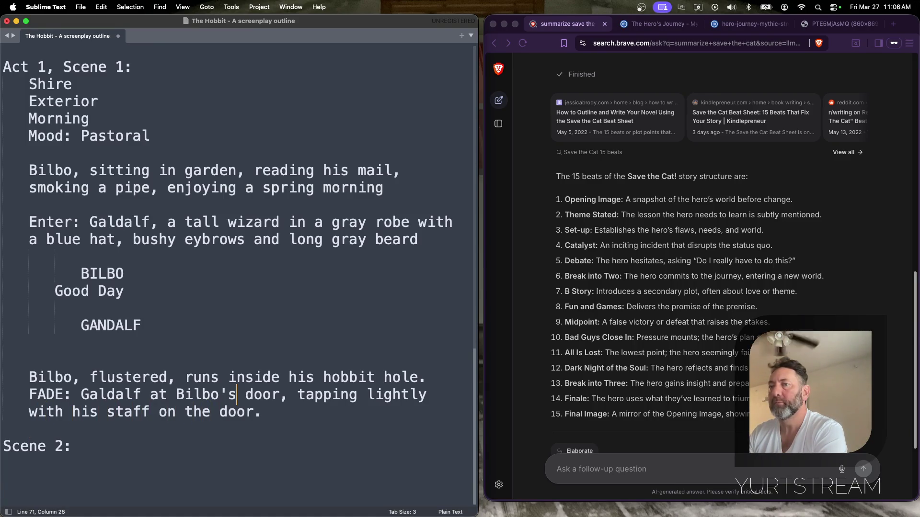
{"action": "type", "text": "closed"}
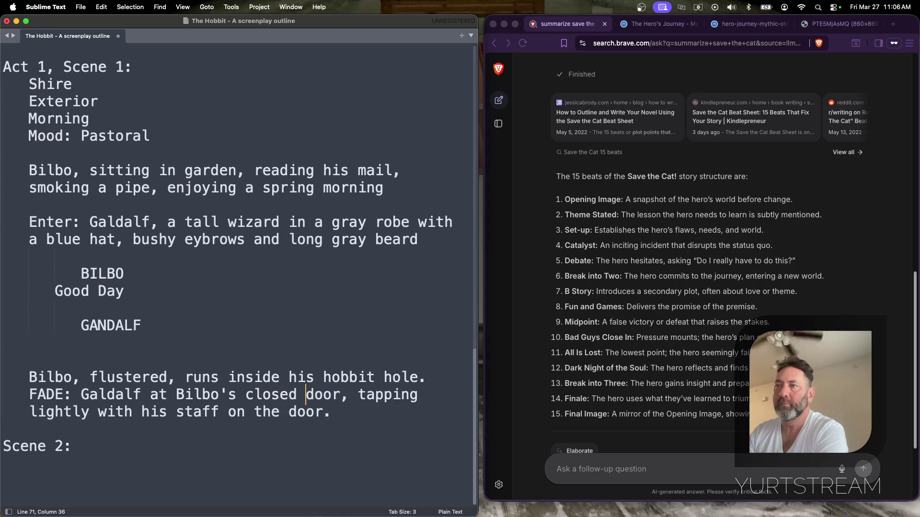
{"action": "key", "text": "Down"}
{"action": "key", "text": "Down"}
{"action": "key", "text": "Up"}
{"action": "key", "text": "Up"}
{"action": "key", "text": "shift+Left"}
{"action": "key", "text": "shift+Left"}
{"action": "key", "text": "shift+Left"}
{"action": "key", "text": "shift+Left"}
{"action": "key", "text": "shift+Left"}
{"action": "key", "text": "shift+Left"}
{"action": "key", "text": "shift+Left"}
{"action": "key", "text": "shift+Right"}
{"action": "key", "text": "Up"}
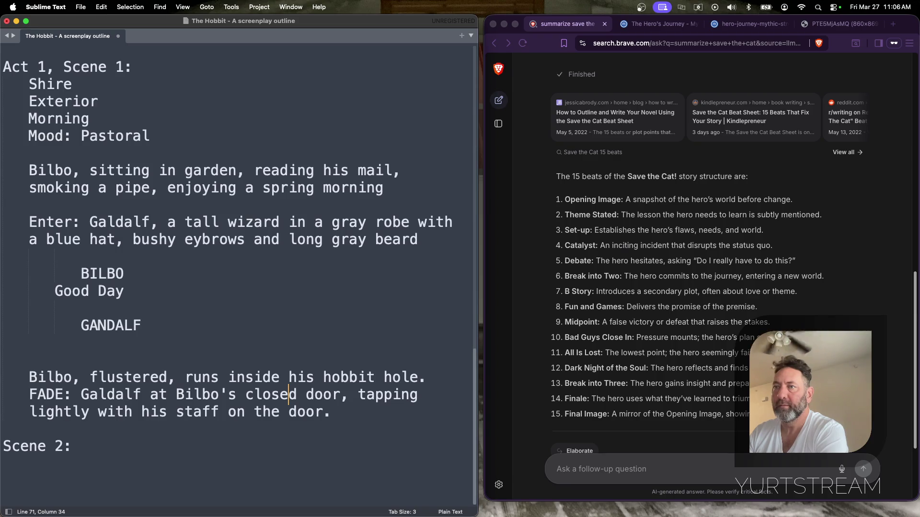
{"action": "key", "text": "Down"}
{"action": "key", "text": "Down"}
{"action": "key", "text": "Up"}
{"action": "key", "text": "Up"}
{"action": "key", "text": "Up"}
{"action": "key", "text": "End"}
{"action": "key", "text": "Up"}
{"action": "key", "text": "Return"}
{"action": "key", "text": "Down"}
{"action": "key", "text": "Down"}
{"action": "key", "text": "Down"}
{"action": "key", "text": "Down"}
{"action": "key", "text": "Down"}
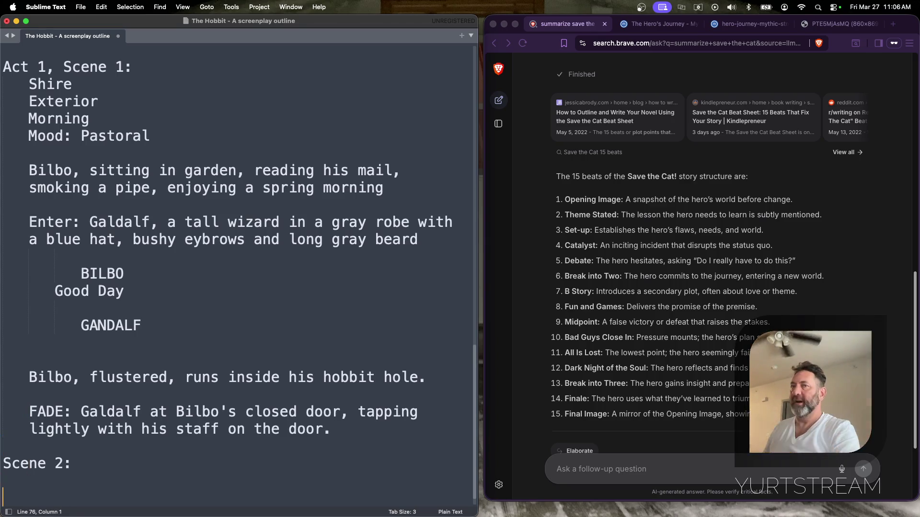
{"action": "scroll", "coordinate": [380, 470], "scroll_direction": "up", "scroll_amount": 2}
{"action": "scroll", "coordinate": [380, 470], "scroll_direction": "up", "scroll_amount": 1}
- Move the GANDALF cue above BILBO with an ellipsis placeholder and matching dialogue indents
{"action": "left_click", "coordinate": [258, 431]}
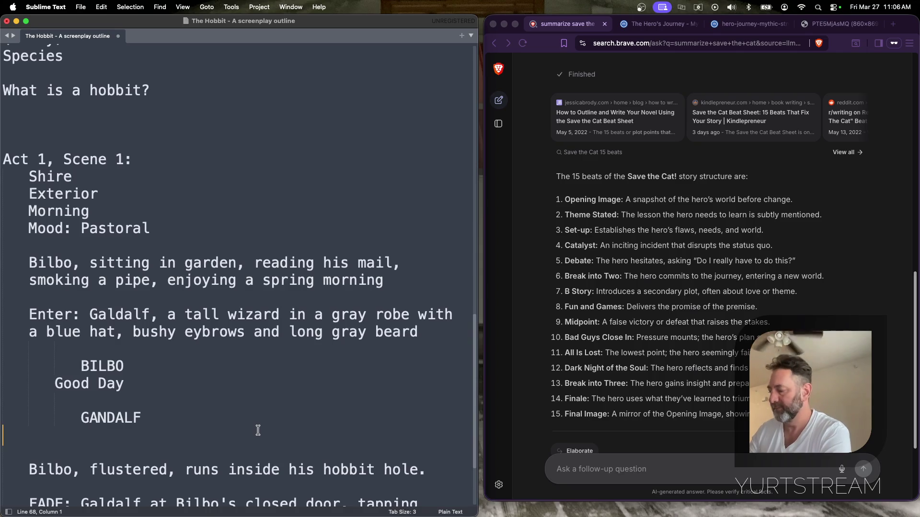
{"action": "key", "text": "Return"}
{"action": "key", "text": "BackSpace"}
{"action": "type", "text": "..."}
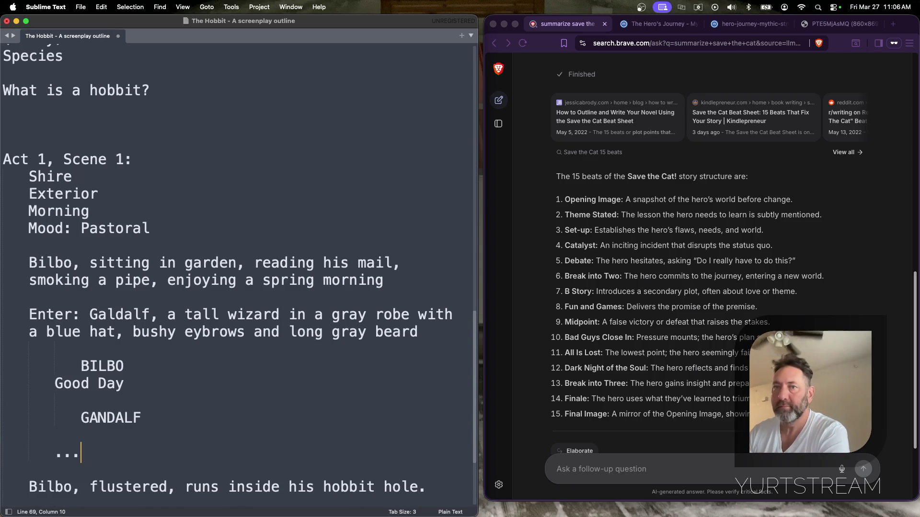
{"action": "scroll", "coordinate": [237, 287], "scroll_direction": "down", "scroll_amount": 2}
{"action": "key", "text": "Up"}
{"action": "key", "text": "Up"}
{"action": "key", "text": "ctrl+x"}
{"action": "key", "text": "Up"}
{"action": "key", "text": "Up"}
{"action": "key", "text": "Up"}
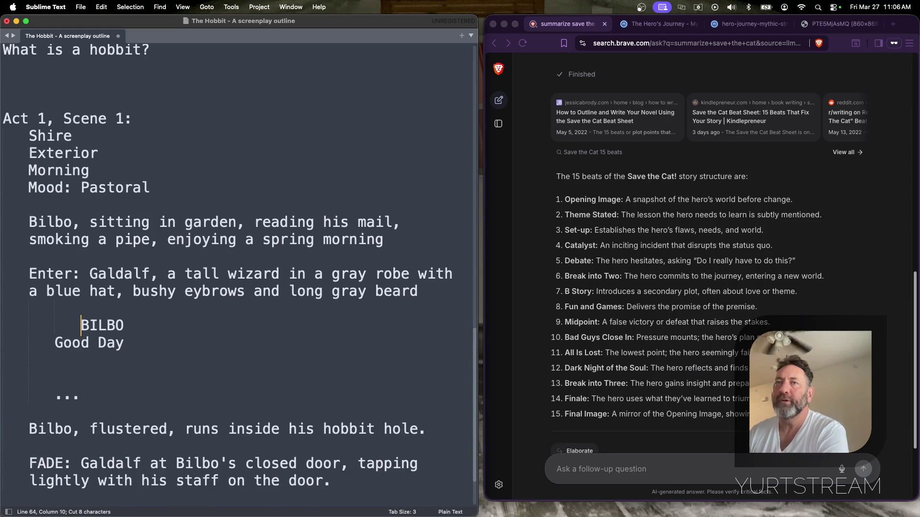
{"action": "key", "text": "ctrl+v"}
{"action": "key", "text": "Return"}
{"action": "key", "text": "Tab"}
{"action": "key", "text": "Tab"}
{"action": "key", "text": "Up"}
{"action": "key", "text": "Up"}
{"action": "key", "text": "Delete"}
- Give Gandalf the line Hello and indent Bilbo's Good Day reply beneath his cue
{"action": "key", "text": "Down"}
{"action": "key", "text": "Down"}
{"action": "key", "text": "Down"}
{"action": "key", "text": "shift+Down"}
{"action": "key", "text": "ctrl+x"}
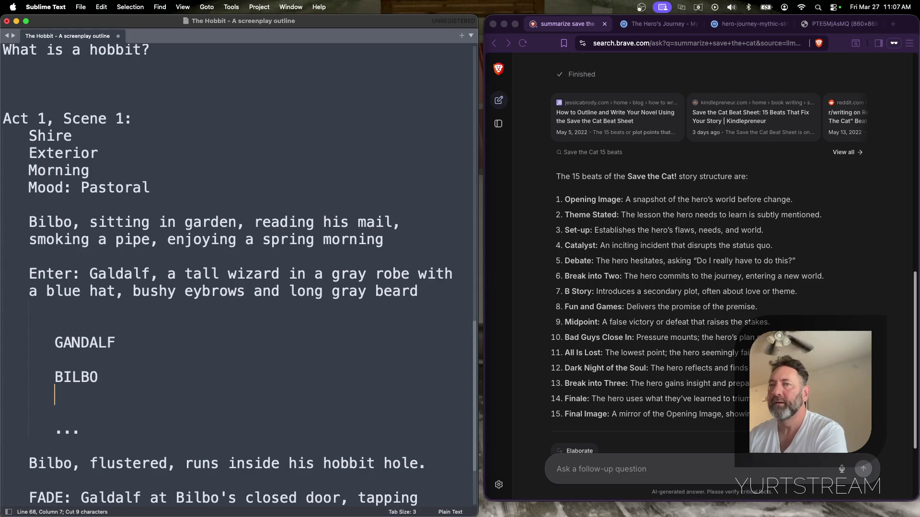
{"action": "key", "text": "super+z"}
{"action": "key", "text": "Up"}
{"action": "key", "text": "Up"}
{"action": "type", "text": "Hello"}
{"action": "key", "text": "Return"}
{"action": "key", "text": "Down"}
{"action": "key", "text": "Down"}
{"action": "key", "text": "Left"}
{"action": "key", "text": "Left"}
{"action": "key", "text": "Left"}
{"action": "key", "text": "Tab"}
{"action": "key", "text": "Down"}
{"action": "type", "text": "And a fine day to "}
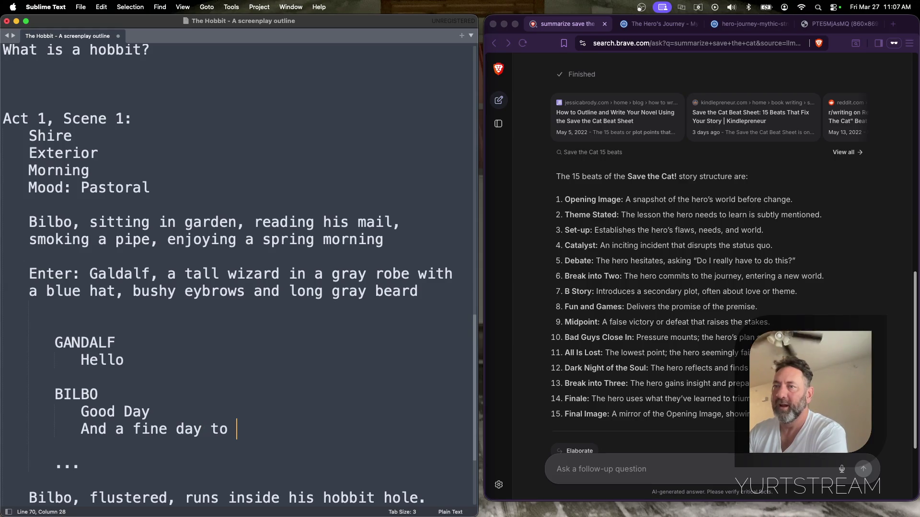
{"action": "type", "text": "blow smoke rings"}
- Extend Bilbo's reply with 'And a fine day to blow smoke rings' and move below Scene 2
{"action": "key", "text": "Down"}
{"action": "key", "text": "Down"}
{"action": "key", "text": "Down"}
{"action": "key", "text": "Down"}
{"action": "key", "text": "Down"}
{"action": "key", "text": "Down"}
{"action": "key", "text": "Up"}
{"action": "key", "text": "Up"}
{"action": "key", "text": "Up"}
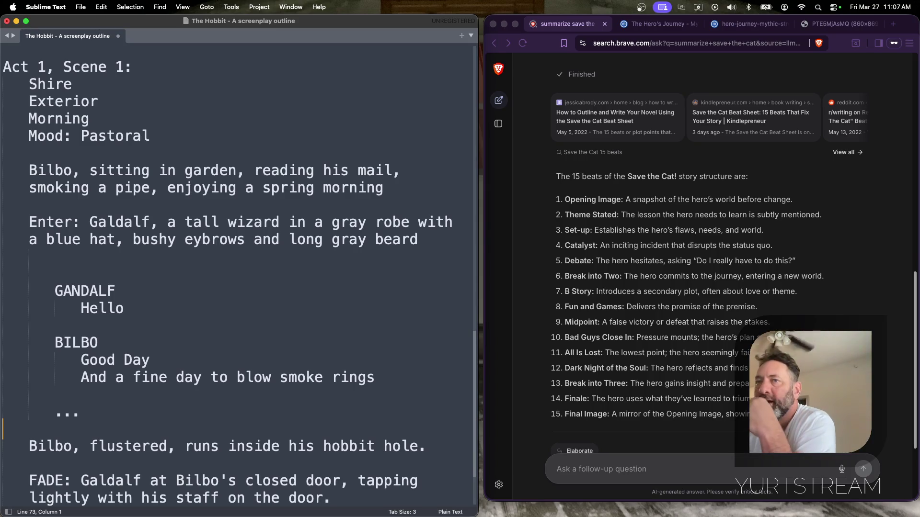
{"action": "key", "text": "Down"}
{"action": "key", "text": "Down"}
{"action": "key", "text": "Down"}
{"action": "key", "text": "Down"}
{"action": "key", "text": "Down"}
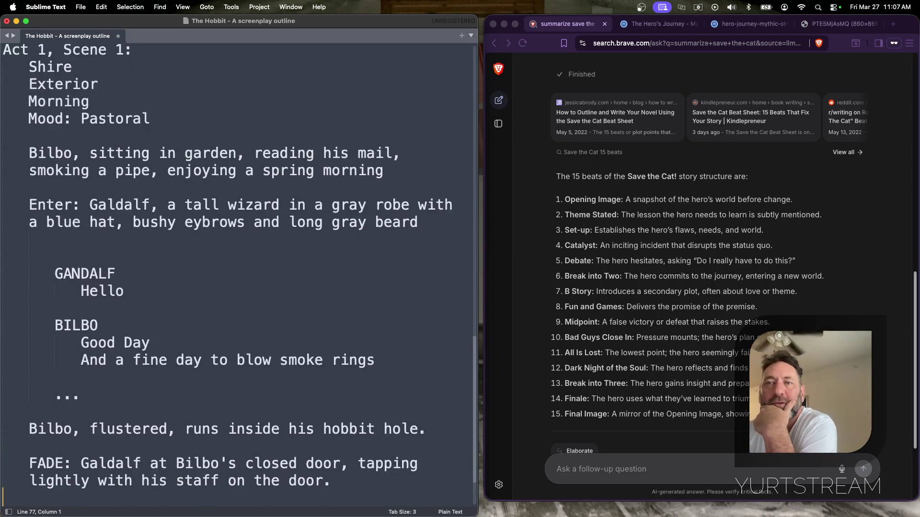
{"action": "type", "text": "Scene 2:"}
{"action": "key", "text": "Return"}
{"action": "key", "text": "BackSpace"}
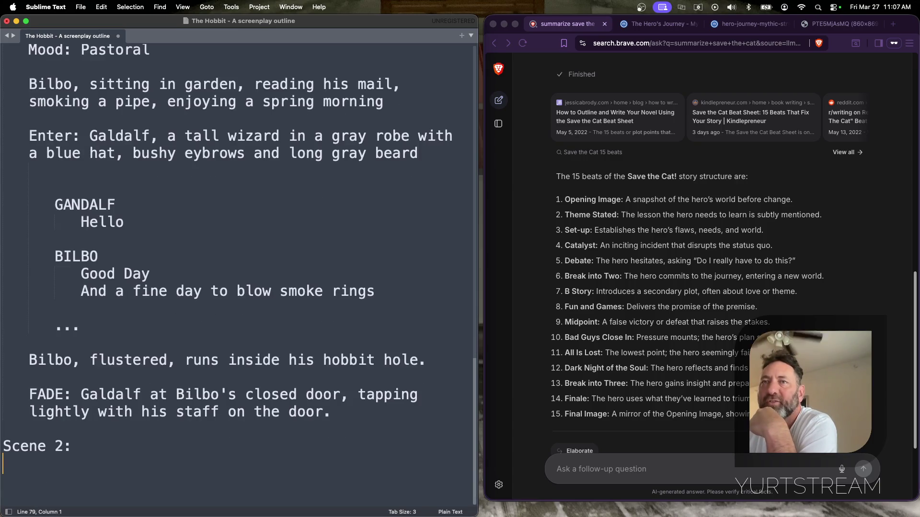
- Describe Scene 2's interior: Bilbo's hobbit hole with cakes set out for tea
{"action": "key", "text": "Return"}
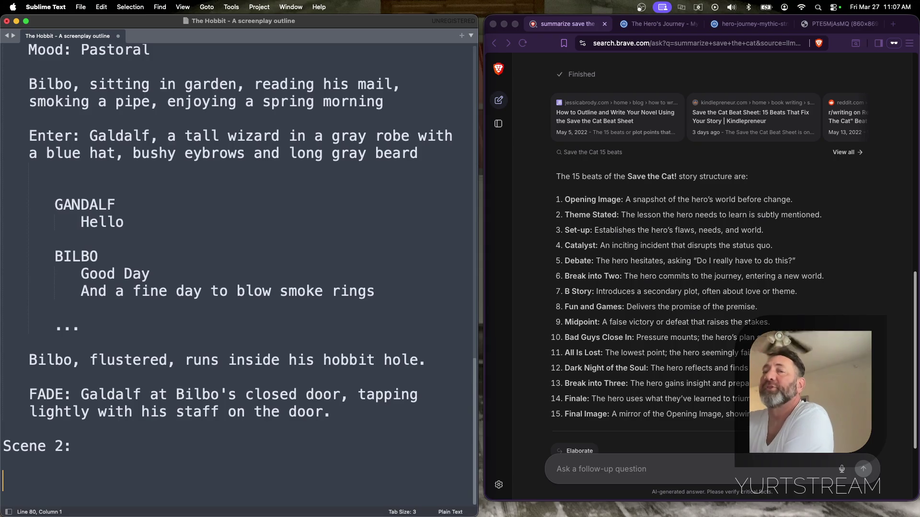
{"action": "key", "text": "BackSpace"}
{"action": "key", "text": "BackSpace"}
{"action": "key", "text": "Return"}
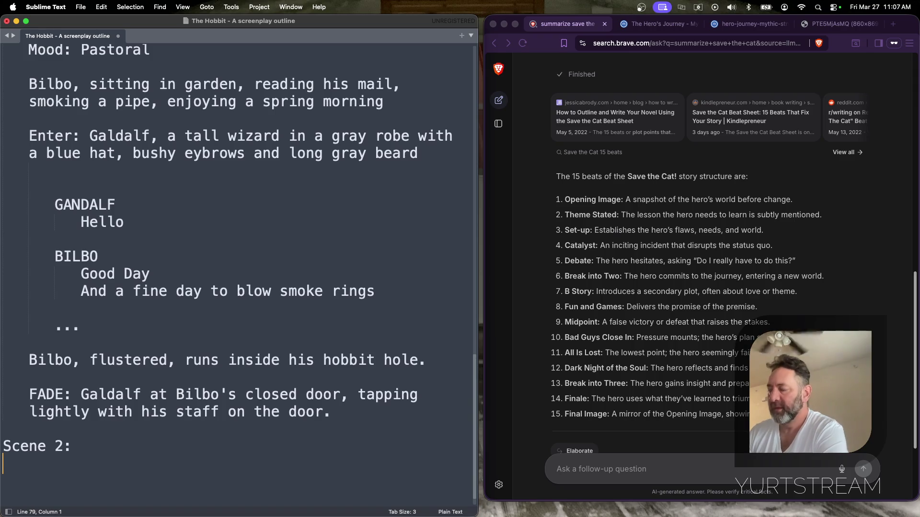
{"action": "type", "text": "Interior, Bilbo"}
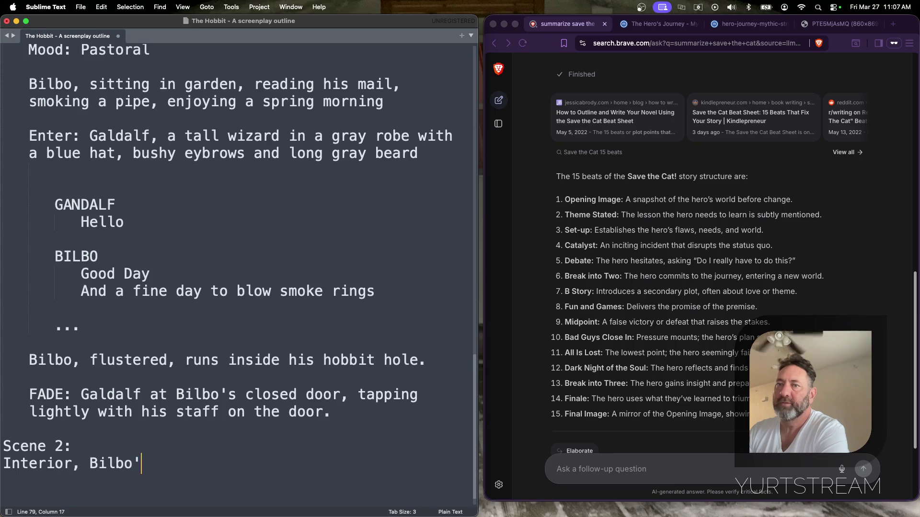
{"action": "type", "text": "hobbit hot, just setting "}
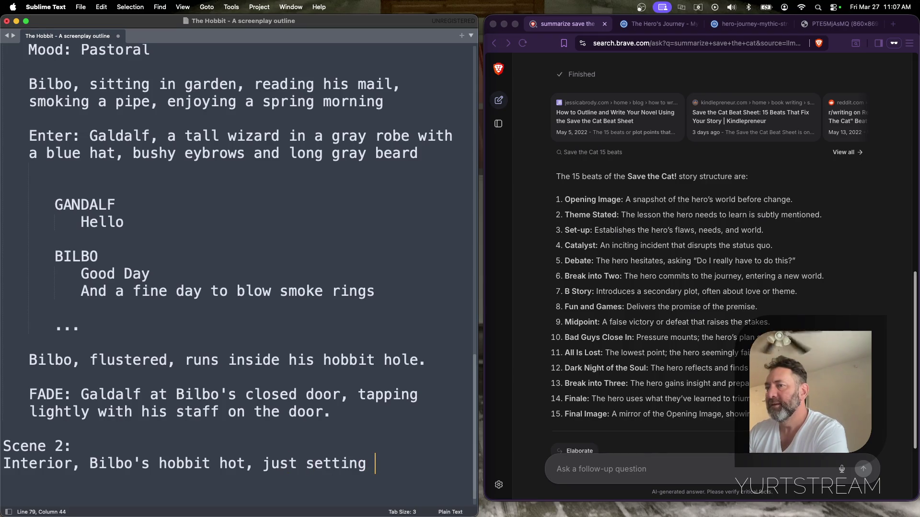
{"action": "type", "text": "out cakes for tea."}
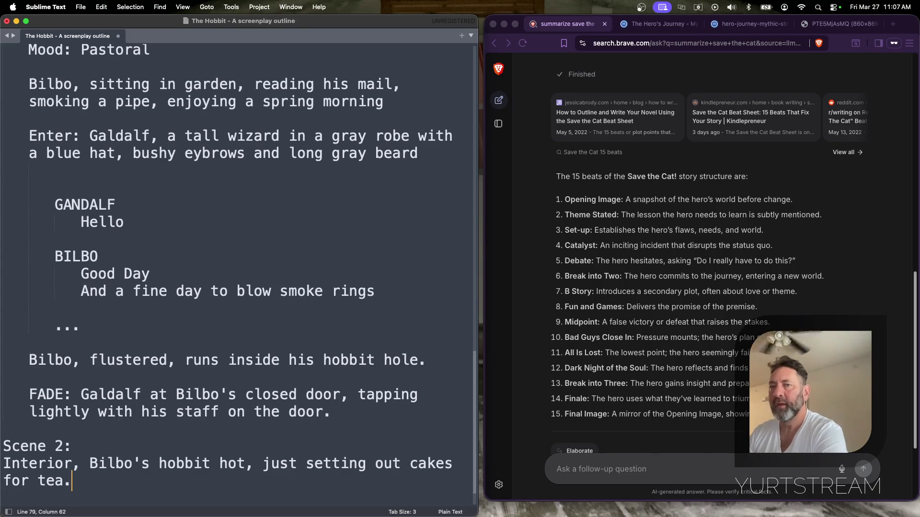
{"action": "key", "text": "Return"}
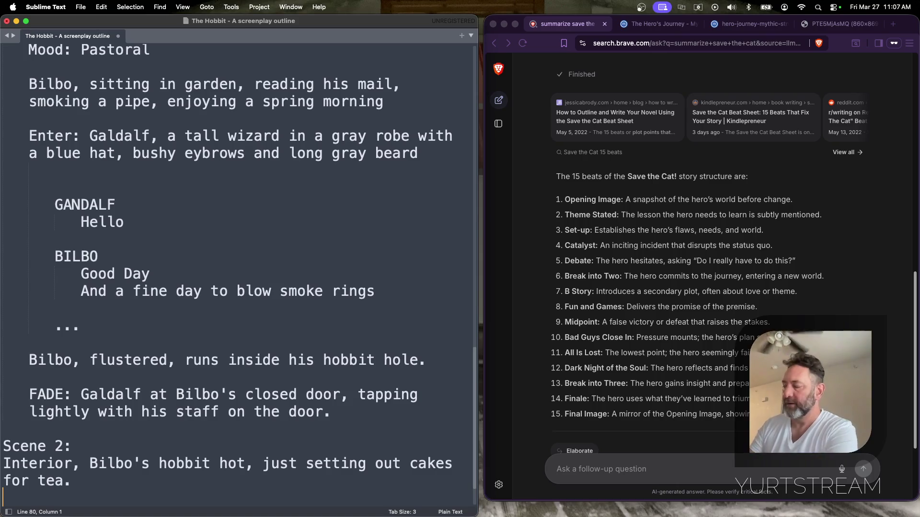
{"action": "key", "text": "Return"}
- Add the indented 'Action: There is a knock at the door', indent the Interior line, and start a dialogue line
{"action": "key", "text": "Tab"}
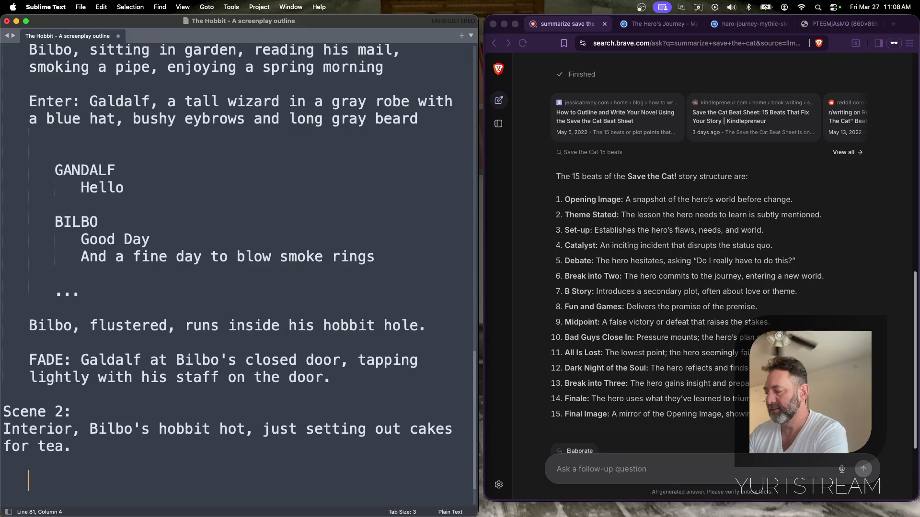
{"action": "type", "text": "Acct"}
{"action": "key", "text": "BackSpace"}
{"action": "key", "text": "BackSpace"}
{"action": "type", "text": "tion: "}
{"action": "type", "text": "There is a "}
{"action": "type", "text": "knock at "}
{"action": "type", "text": "at"}
{"action": "key", "text": "BackSpace"}
{"action": "type", "text": "the"}
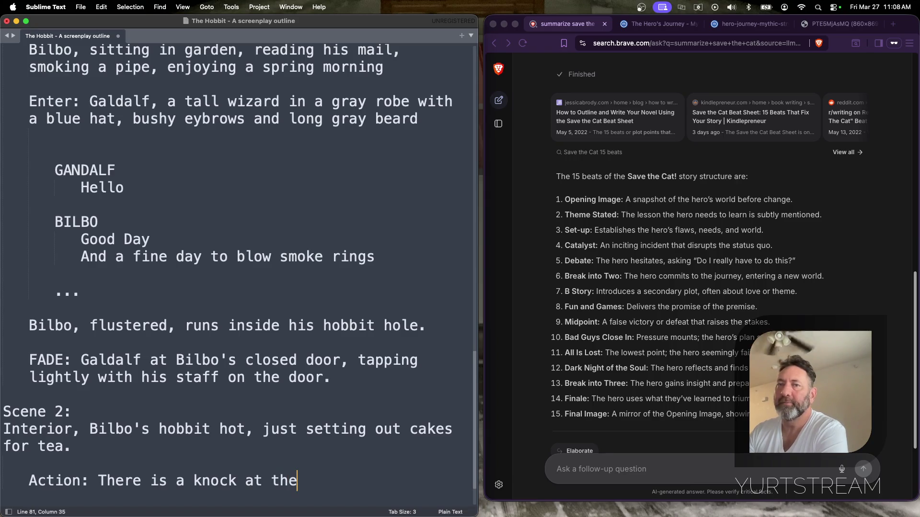
{"action": "type", "text": " door"}
{"action": "key", "text": "Up"}
{"action": "key", "text": "Up"}
{"action": "key", "text": "Up"}
{"action": "key", "text": "super+Left"}
{"action": "key", "text": "Tab"}
{"action": "key", "text": "Down"}
{"action": "key", "text": "Down"}
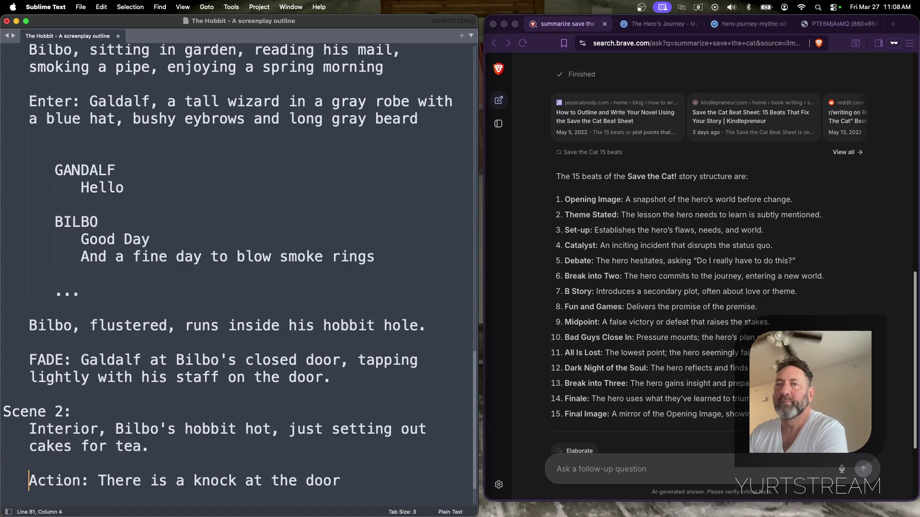
{"action": "key", "text": "Down"}
{"action": "key", "text": "Down"}
{"action": "key", "text": "Down"}
{"action": "key", "text": "Tab"}
{"action": "type", "text": "BILBO"}
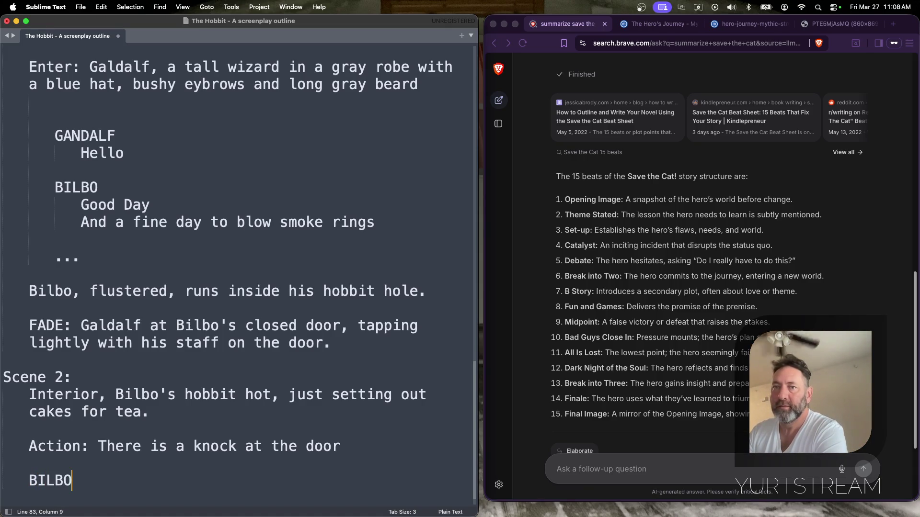
- Indent the BILBO cue and give him the line 'Good heavens!'
{"action": "key", "text": "Left"}
{"action": "key", "text": "Left"}
{"action": "key", "text": "Left"}
{"action": "key", "text": "Tab"}
{"action": "key", "text": "Tab"}
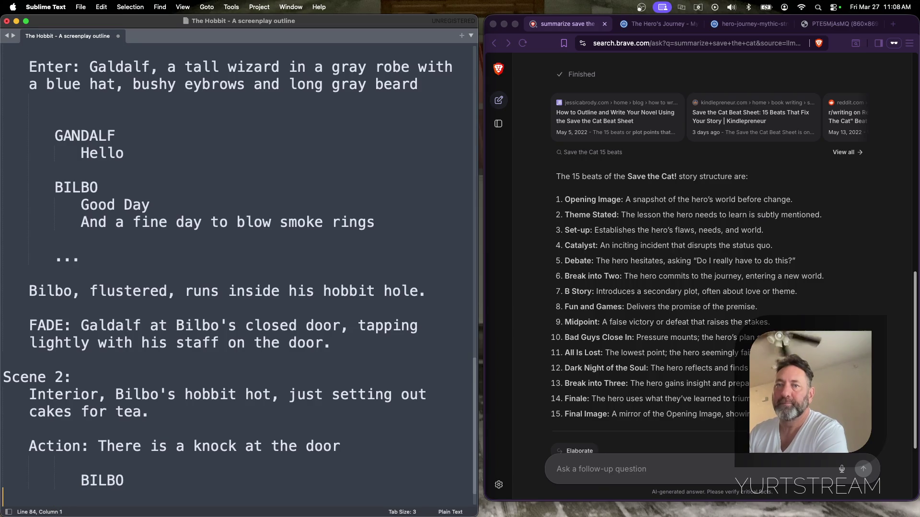
{"action": "key", "text": "Down"}
{"action": "key", "text": "Down"}
{"action": "key", "text": "Down"}
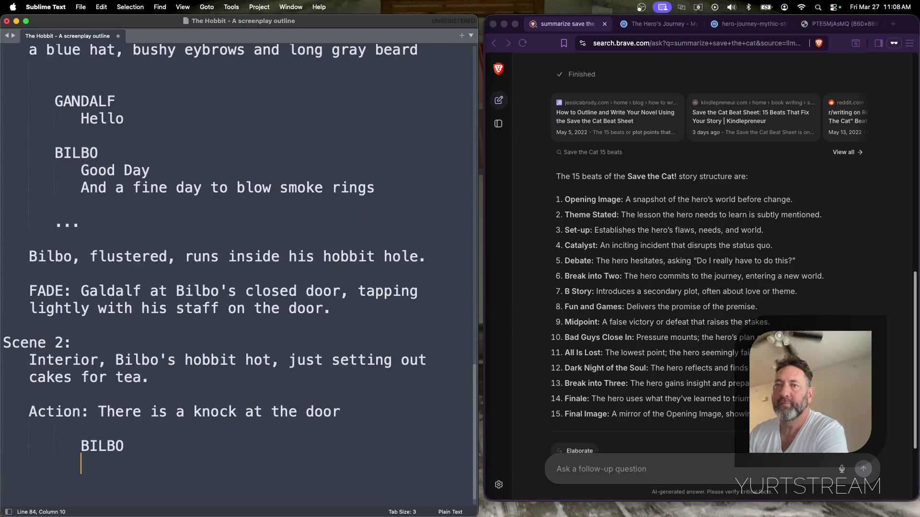
{"action": "type", "text": "Good heavens!"}
{"action": "key", "text": "Return"}
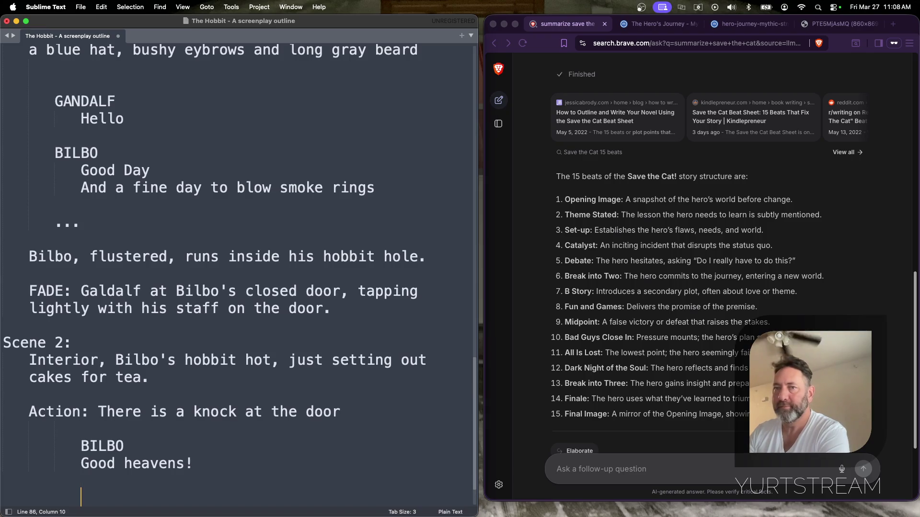
{"action": "type", "text": "He remember"}
{"action": "type", "text": "that ihe invite"}
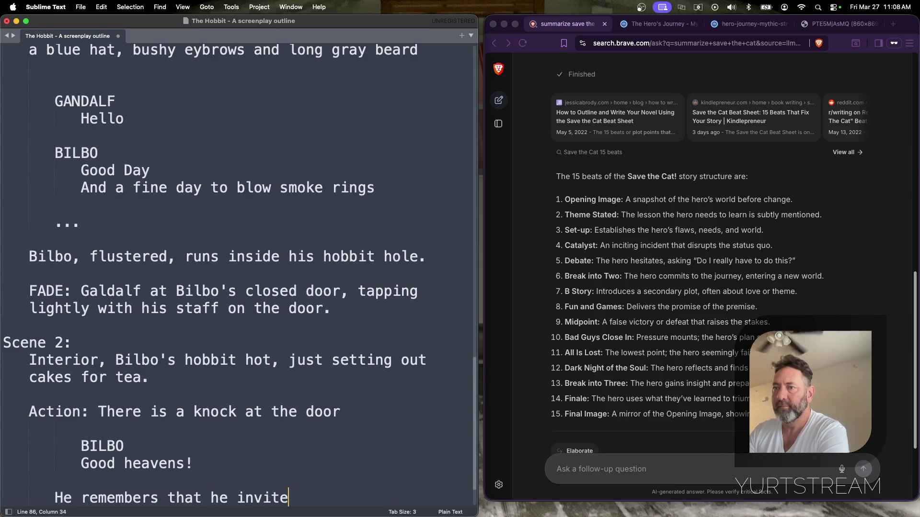
{"action": "type", "text": "d b"}
- Add the action of Bilbo recalling Galdalf's invitation and running to fetch another saucer and cup
{"action": "key", "text": "BackSpace"}
{"action": "type", "text": "Galdalft to"}
{"action": "key", "text": "BackSpace"}
{"action": "key", "text": "BackSpace"}
{"action": "key", "text": "BackSpace"}
{"action": "key", "text": "BackSpace"}
{"action": "type", "text": "to team"}
{"action": "key", "text": "BackSpace"}
{"action": "type", "text": "."}
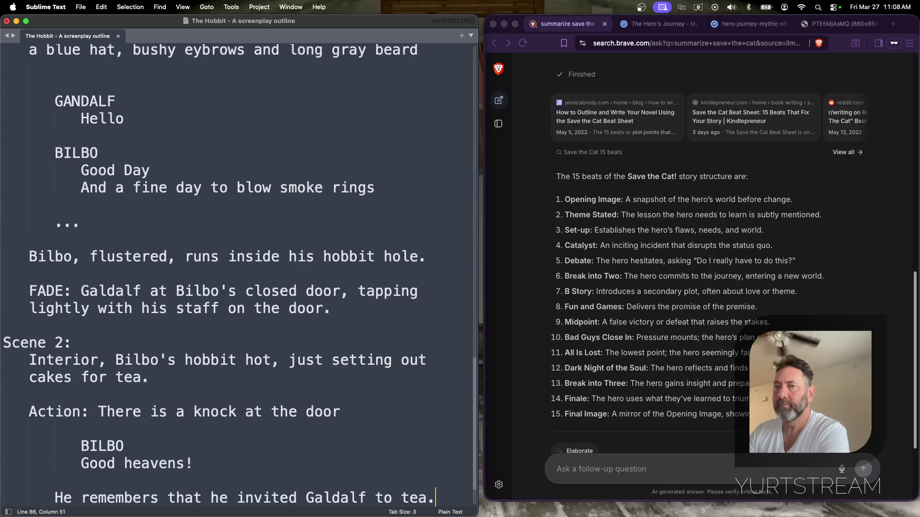
{"action": "key", "text": "BackSpace"}
{"action": "type", "text": ", and"}
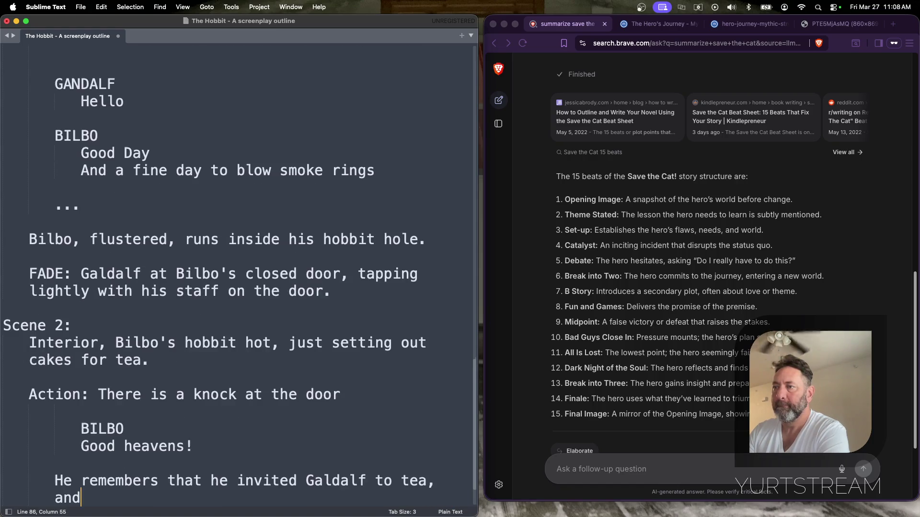
{"action": "type", "text": " throws o"}
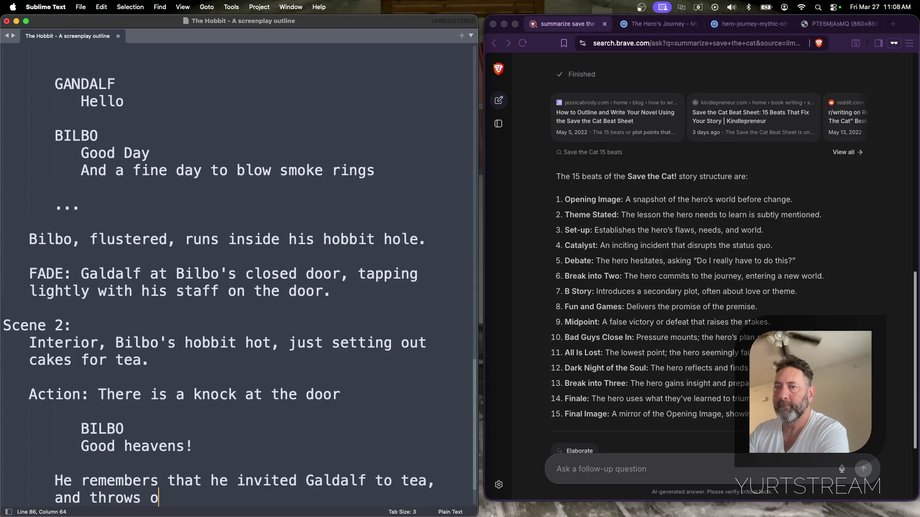
{"action": "key", "text": "BackSpace"}
{"action": "key", "text": "BackSpace"}
{"action": "key", "text": "BackSpace"}
{"action": "key", "text": "BackSpace"}
{"action": "key", "text": "BackSpace"}
{"action": "key", "text": "BackSpace"}
{"action": "type", "text": "get's another "}
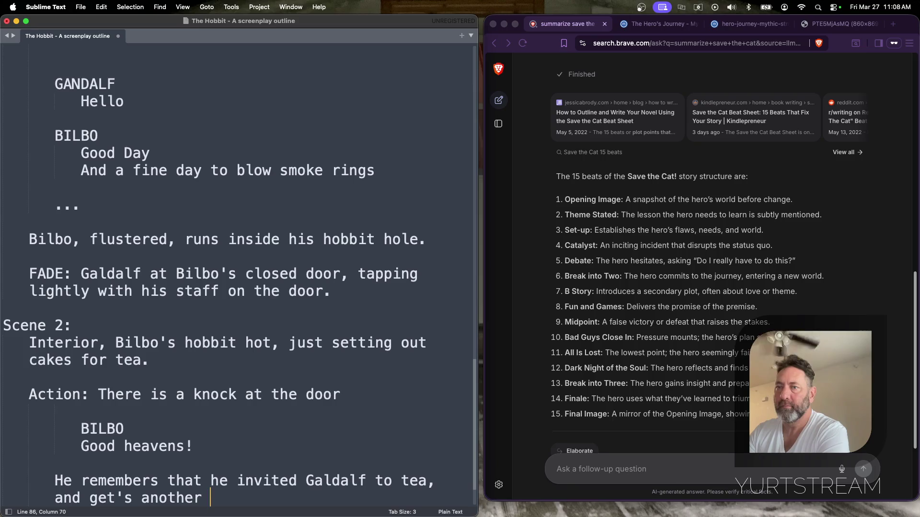
{"action": "type", "text": "saucer "}
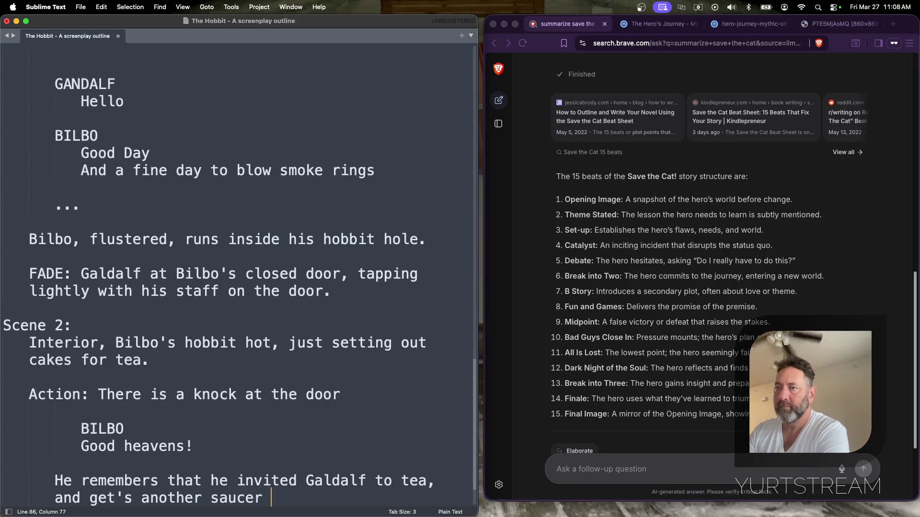
{"action": "type", "text": "& cup before "}
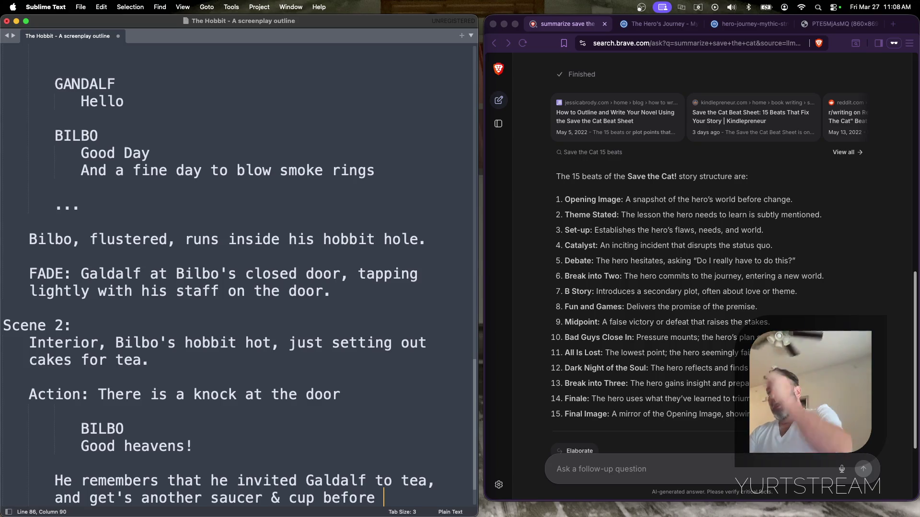
{"action": "type", "text": "running"}
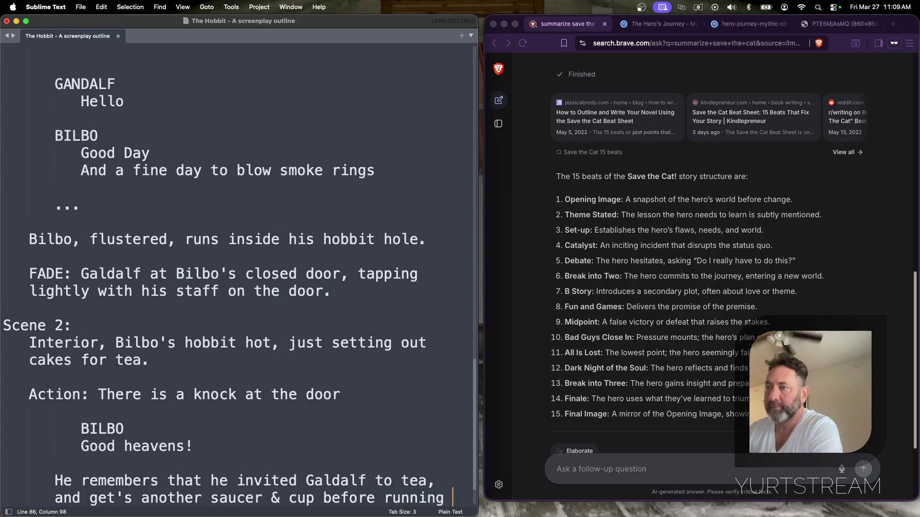
{"action": "type", "text": " to answer"}
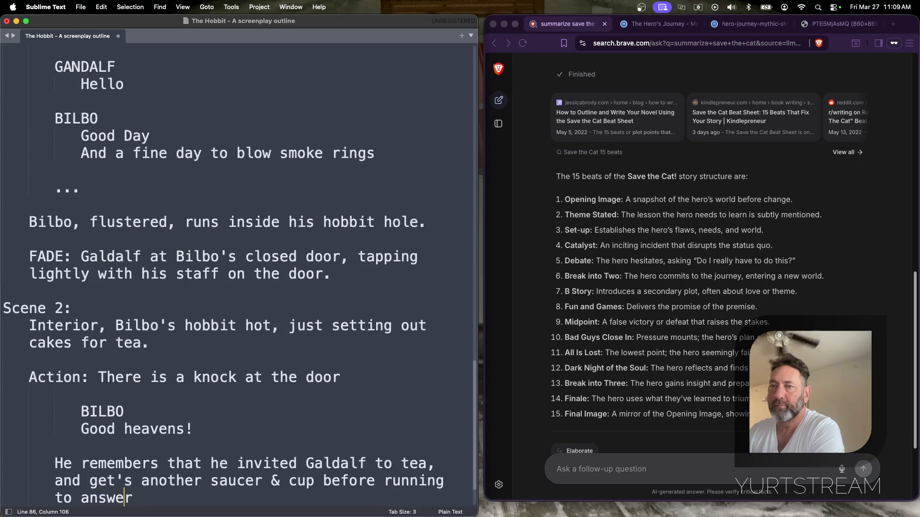
{"action": "key", "text": "Left"}
{"action": "key", "text": "Left"}
{"action": "key", "text": "Left"}
{"action": "key", "text": "Left"}
{"action": "type", "text": ", flustered"}
{"action": "key", "text": "super+Right"}
{"action": "type", "text": "the door"}
{"action": "key", "text": "Return"}
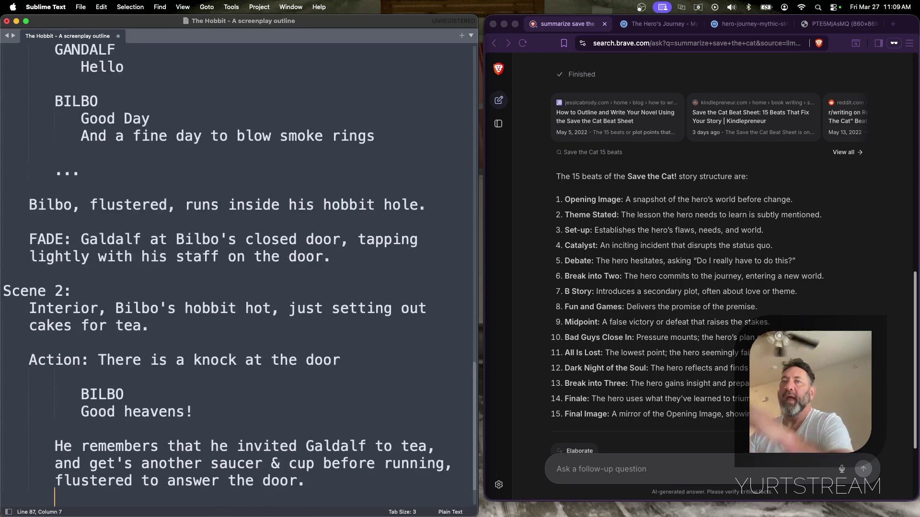
{"action": "key", "text": "Return"}
{"action": "key", "text": "Return"}
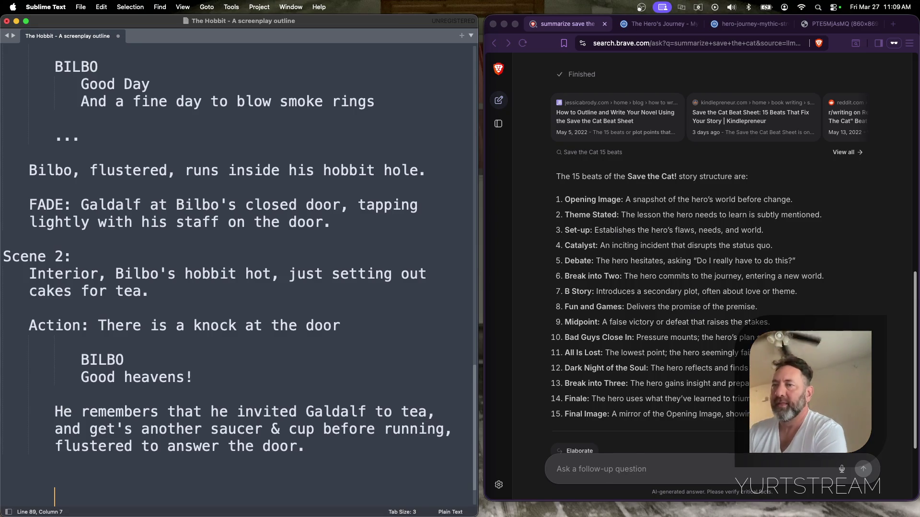
{"action": "type", "text": "Team"}
- Add the Tea and And Supper beats on separate lines
{"action": "key", "text": "BackSpace"}
{"action": "key", "text": "Return"}
{"action": "key", "text": "Return"}
{"action": "type", "text": "And SUpp"}
{"action": "key", "text": "BackSpace"}
{"action": "key", "text": "BackSpace"}
{"action": "key", "text": "BackSpace"}
{"action": "type", "text": "upper"}
{"action": "key", "text": "Return"}
{"action": "key", "text": "Return"}
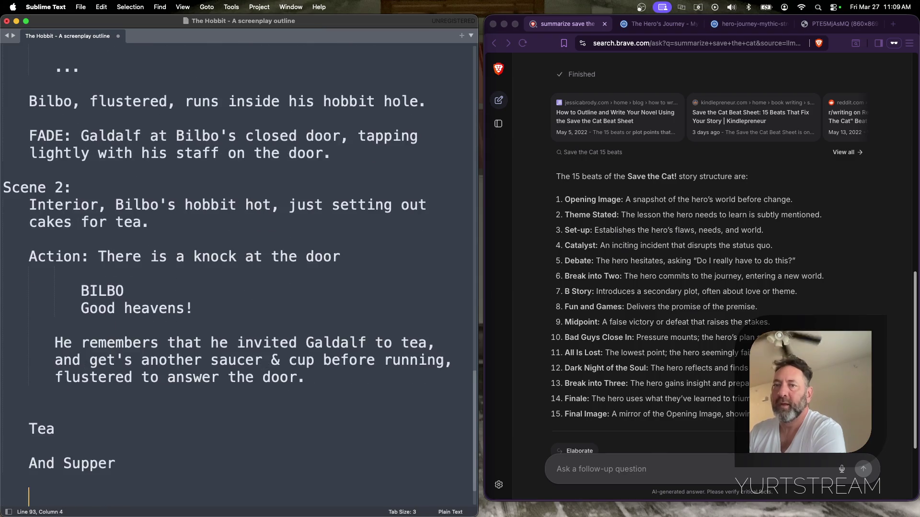
{"action": "type", "text": "SONG: Chip the glasses, crac"}
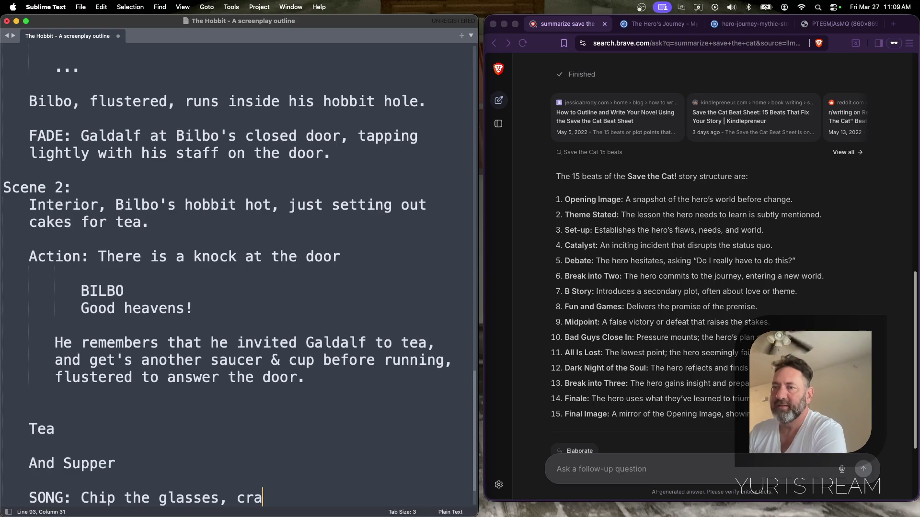
{"action": "type", "text": "k teh"}
- Add 'SONG: Chip the glasses, crack the plates', 'Dark room, relaxing around the fire', and begin another SONG line
{"action": "key", "text": "BackSpace"}
{"action": "key", "text": "BackSpace"}
{"action": "key", "text": "BackSpace"}
{"action": "type", "text": "he plates"}
{"action": "key", "text": "Return"}
{"action": "key", "text": "Return"}
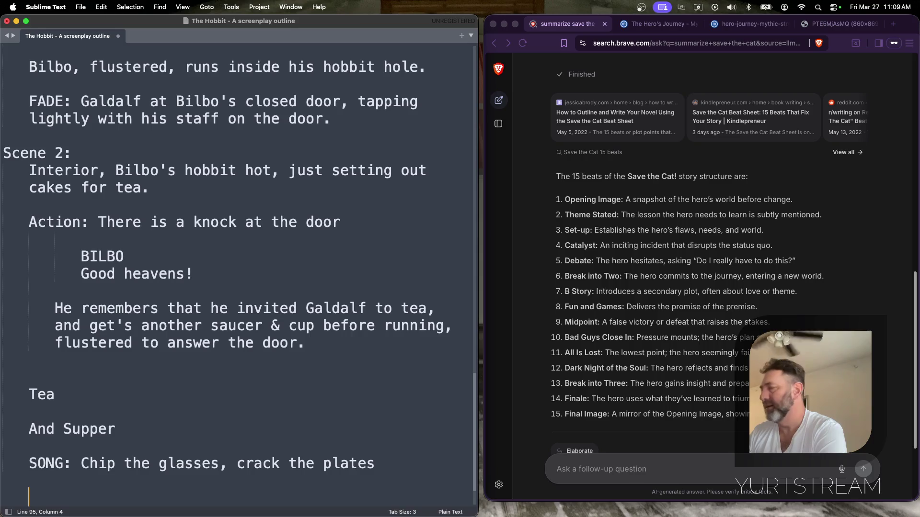
{"action": "type", "text": "Dark"}
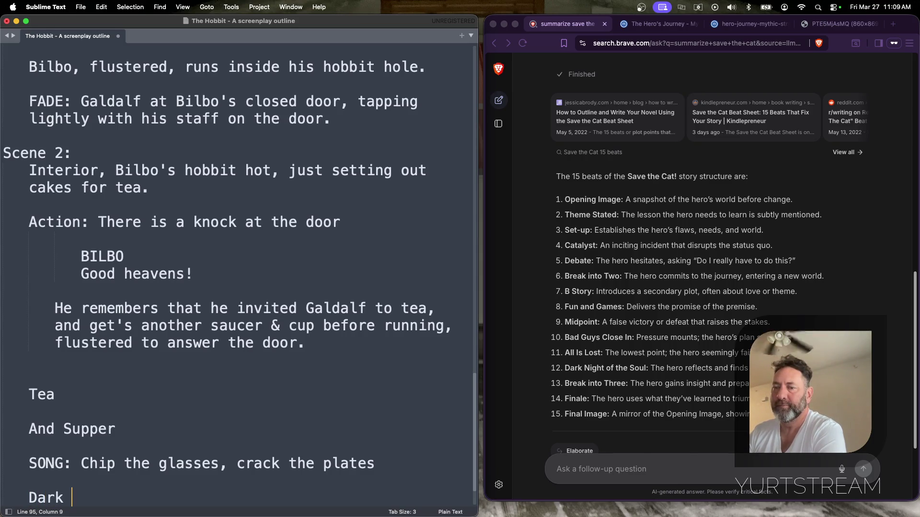
{"action": "type", "text": "room, re"}
{"action": "key", "text": "BackSpace"}
{"action": "type", "text": "laxing around the fire"}
{"action": "key", "text": "Return"}
{"action": "key", "text": "Return"}
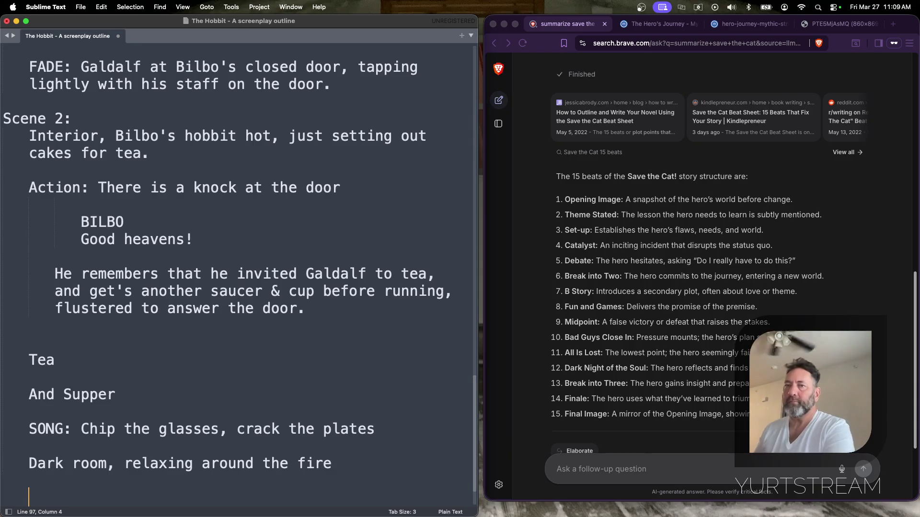
{"action": "key", "text": "Up"}
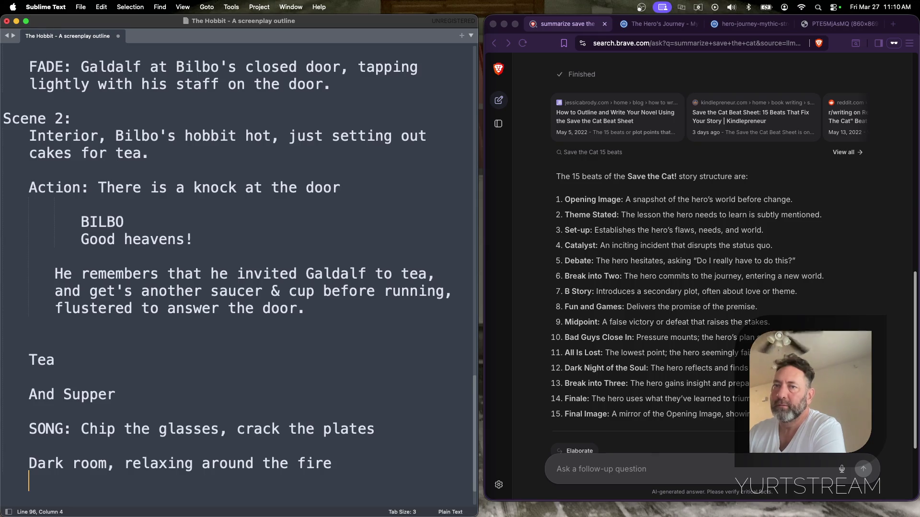
{"action": "key", "text": "Return"}
{"action": "type", "text": "SONG:"}
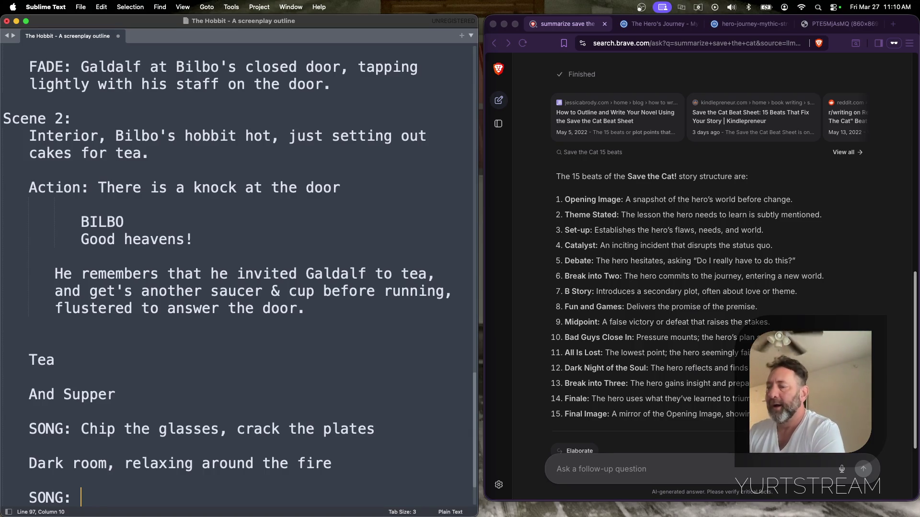
{"action": "type", "text": "Far under the misty mounta"}
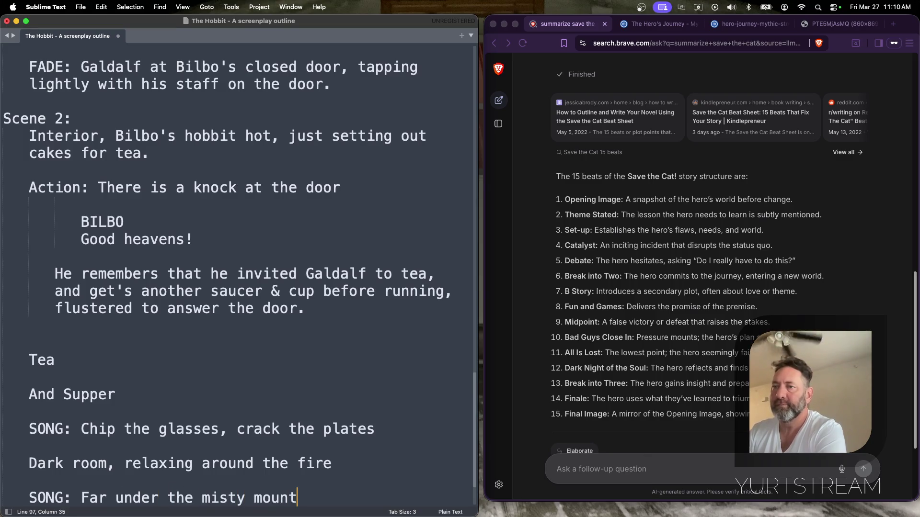
{"action": "type", "text": "ins cold..."}
- Trim the second song to 'Far under the mountains...' by removing misty and cold
{"action": "key", "text": "Left"}
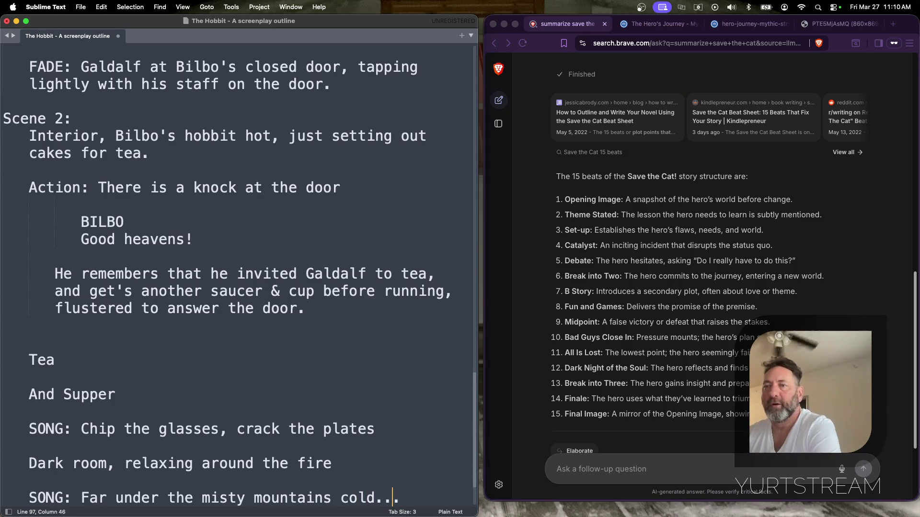
{"action": "key", "text": "BackSpace"}
{"action": "key", "text": "BackSpace"}
{"action": "key", "text": "BackSpace"}
{"action": "key", "text": "BackSpace"}
{"action": "key", "text": "BackSpace"}
{"action": "key", "text": "BackSpace"}
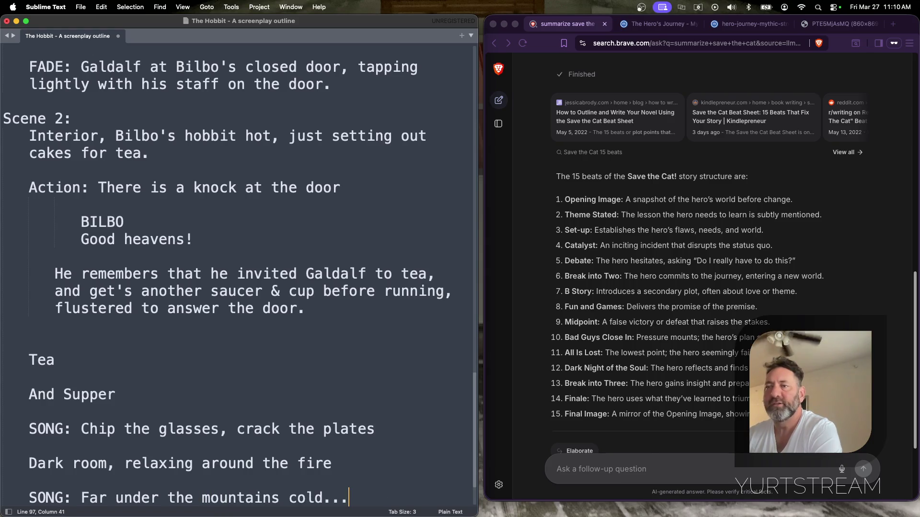
{"action": "key", "text": "Left"}
{"action": "key", "text": "Left"}
{"action": "key", "text": "Left"}
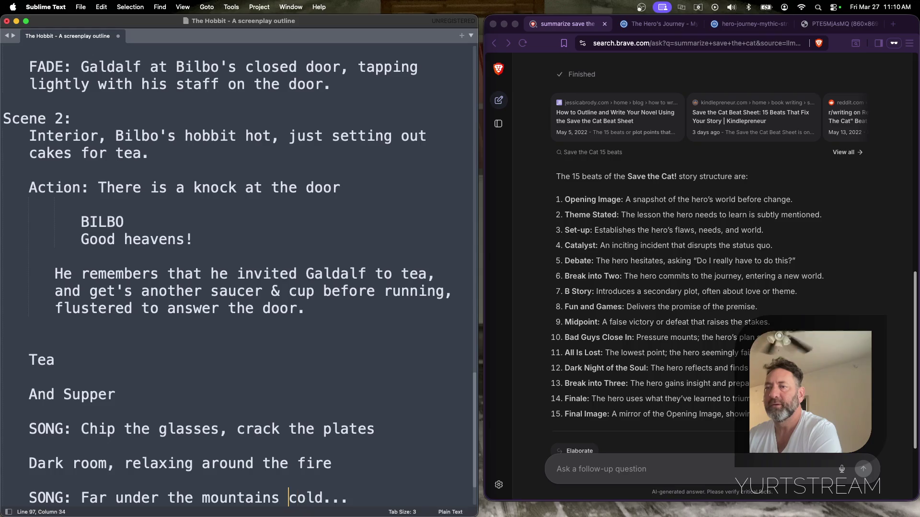
{"action": "key", "text": "shift+Right"}
{"action": "key", "text": "shift+Right"}
{"action": "key", "text": "shift+Right"}
{"action": "key", "text": "shift+Right"}
{"action": "key", "text": "BackSpace"}
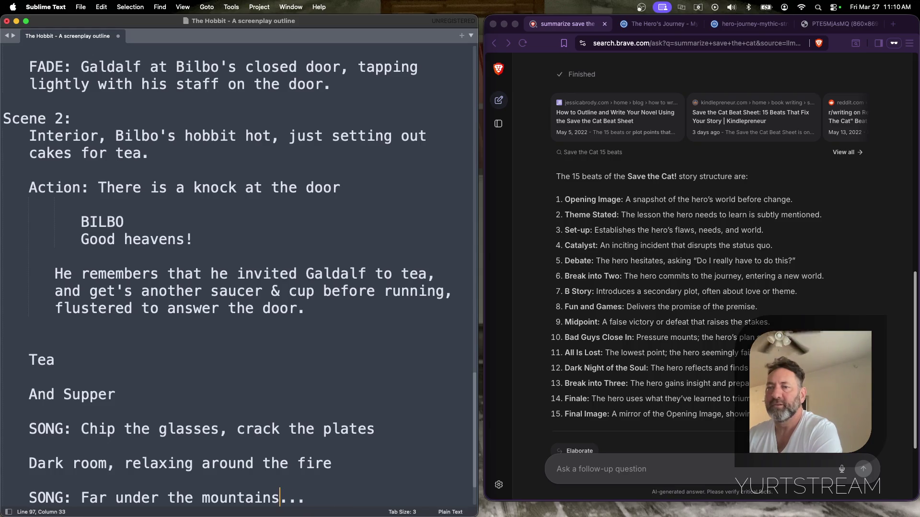
{"action": "key", "text": "Down"}
{"action": "key", "text": "Down"}
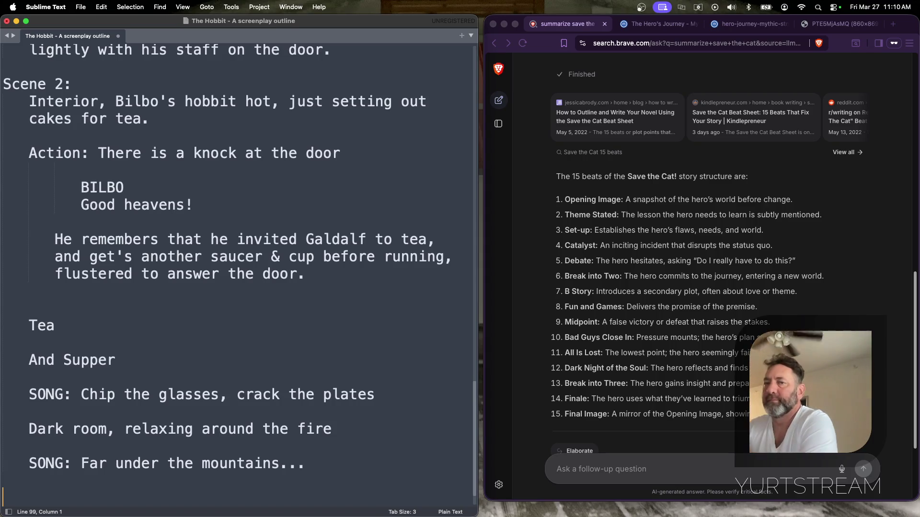
- Append ', playing music' to the Dark room line and add the INVITATION TO QUEST heading
{"action": "key", "text": "Up"}
{"action": "key", "text": "Up"}
{"action": "key", "text": "Up"}
{"action": "key", "text": "Up"}
{"action": "key", "text": "End"}
{"action": "type", "text": ", playing musi"}
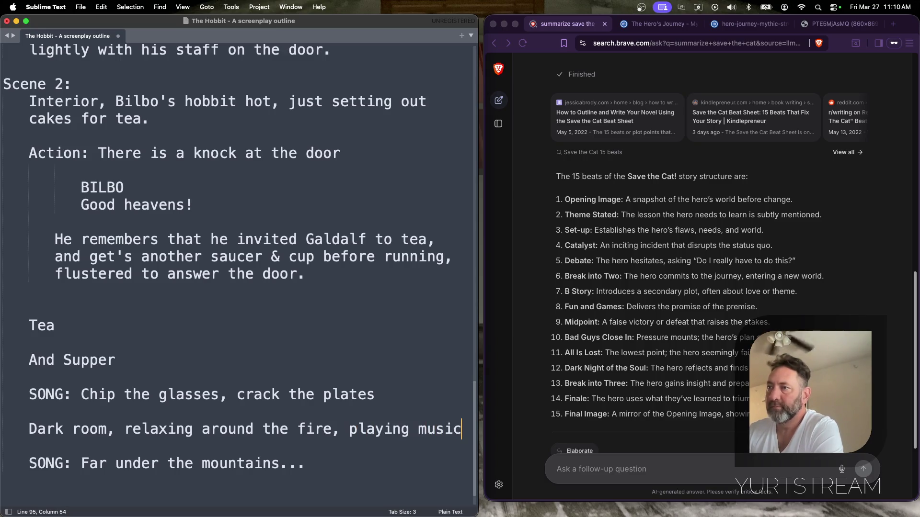
{"action": "type", "text": "c"}
{"action": "key", "text": "Down"}
{"action": "key", "text": "Down"}
{"action": "key", "text": "Down"}
{"action": "key", "text": "Down"}
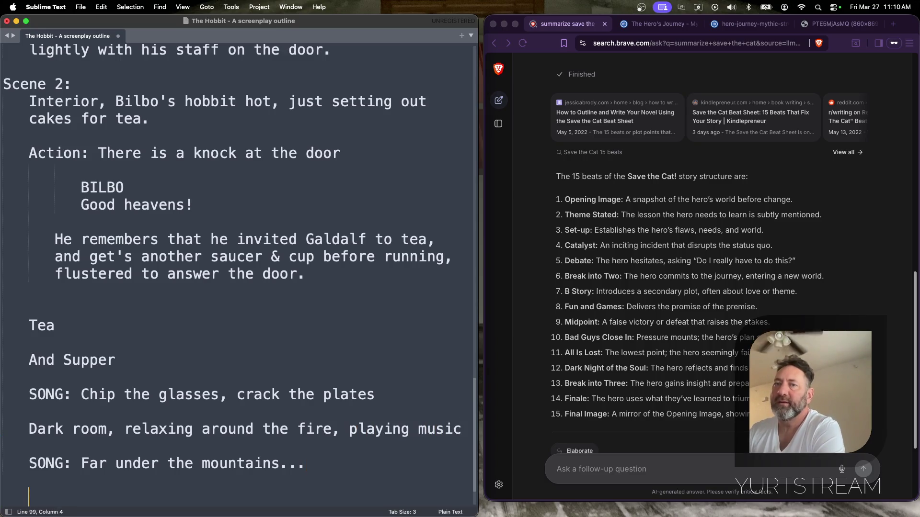
{"action": "type", "text": "INVITATION TO QUESTO"}
- Under INVITATION TO QUEST, write the fade to black with Bilbo asleep in his bed and the dwarves sprawled in the kitchen
{"action": "key", "text": "BackSpace"}
{"action": "type", "text": ">"}
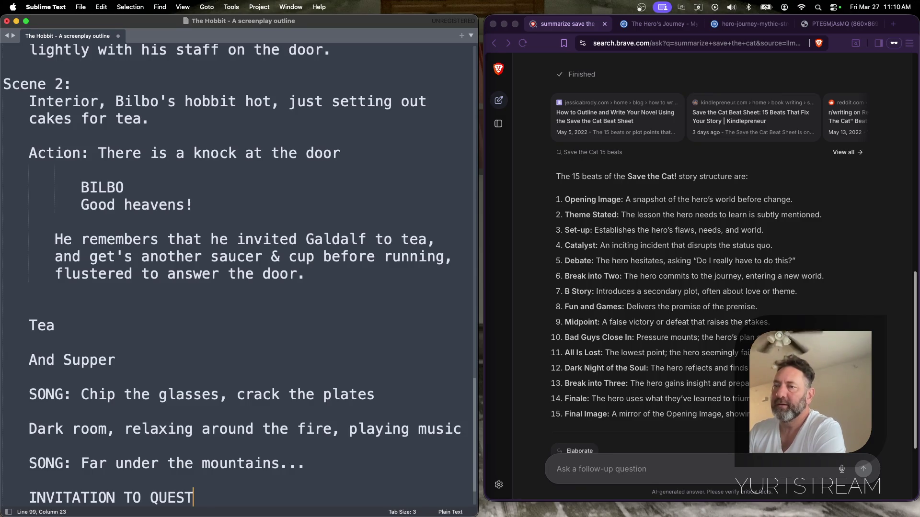
{"action": "key", "text": "Return"}
{"action": "key", "text": "Return"}
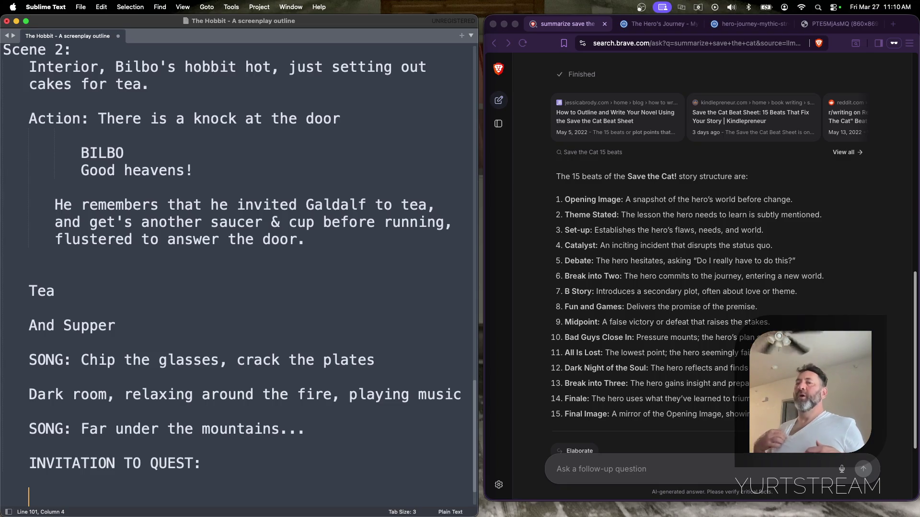
{"action": "type", "text": "Ends with b"}
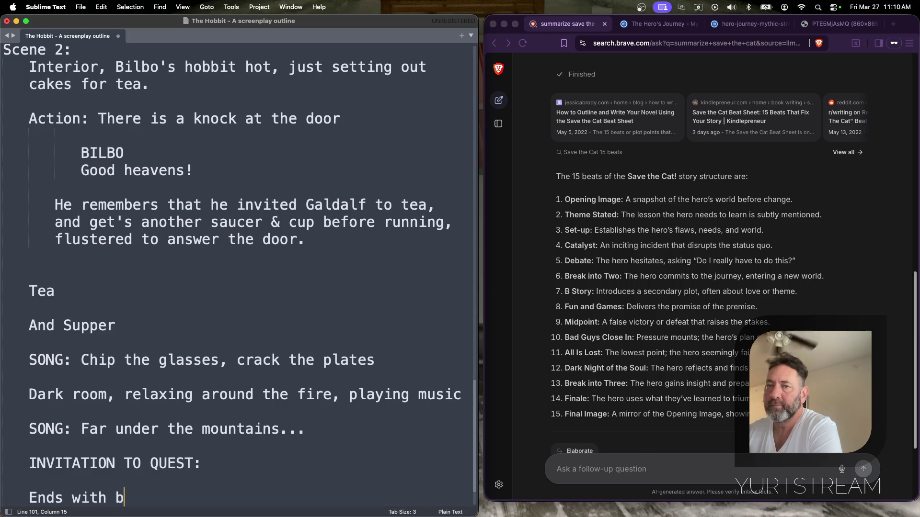
{"action": "key", "text": "BackSpace"}
{"action": "type", "text": "f"}
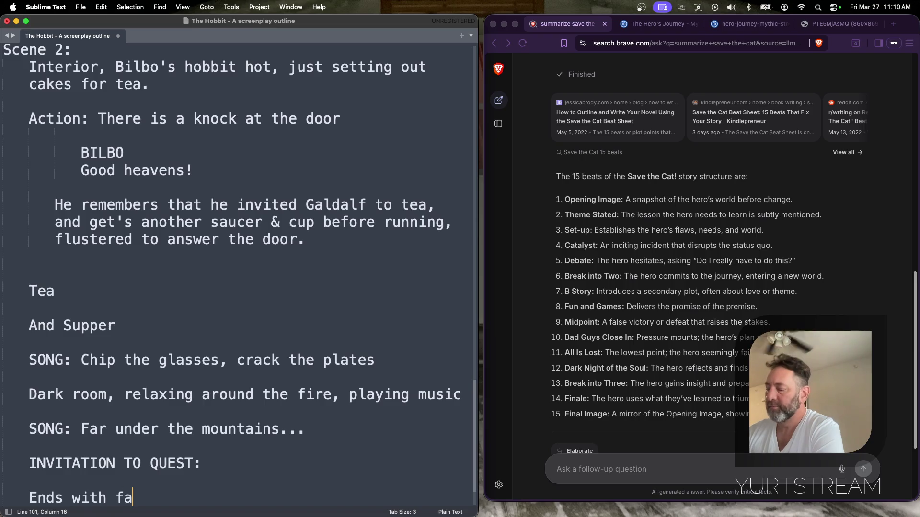
{"action": "key", "text": "super+shift+Left"}
{"action": "type", "text": "Fas"}
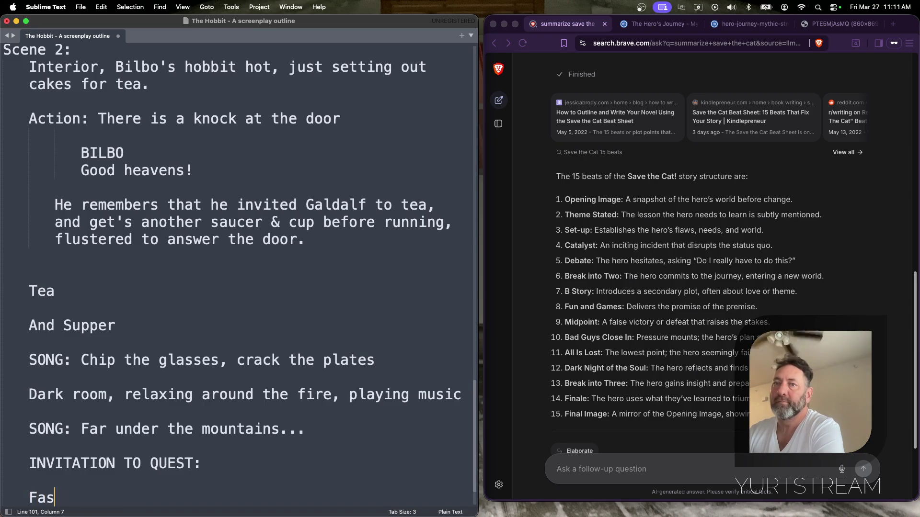
{"action": "type", "text": "e to black"}
{"action": "type", "text": "Bilbo"}
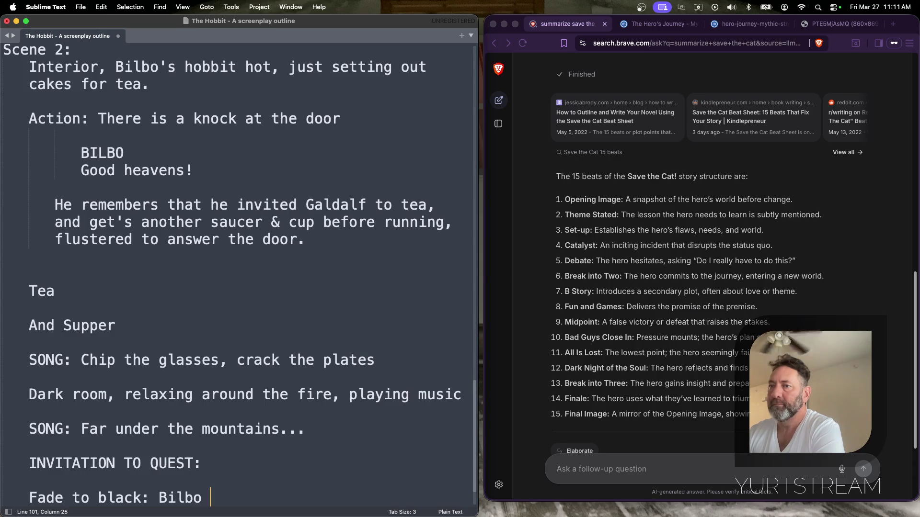
{"action": "type", "text": "goes to sleep"}
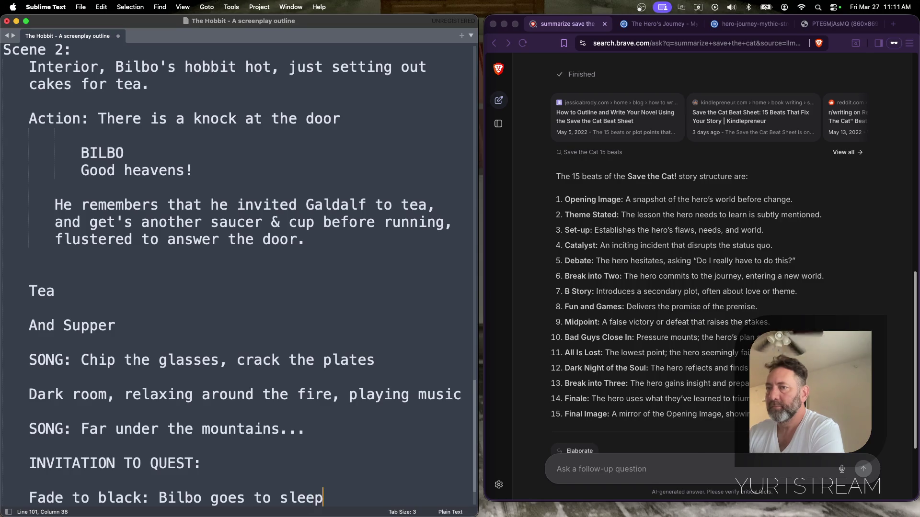
{"action": "type", "text": " in his bed"}
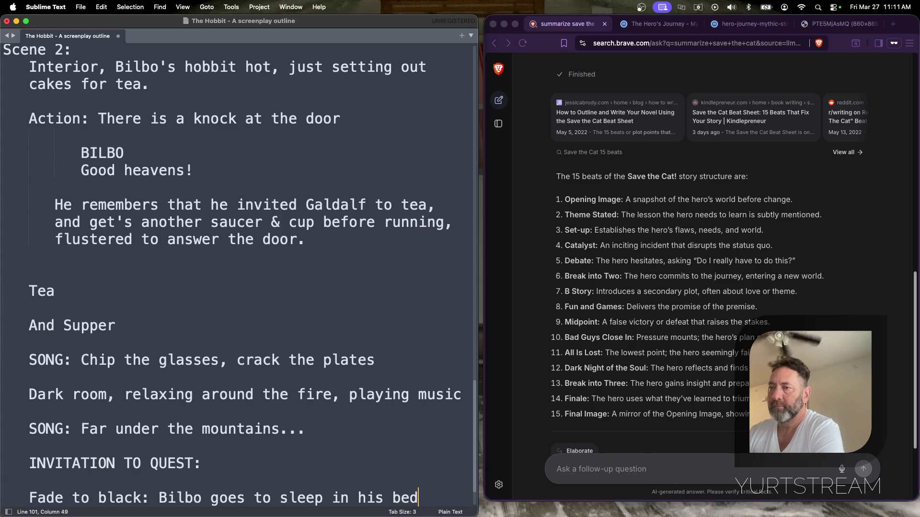
{"action": "type", "text": " a"}
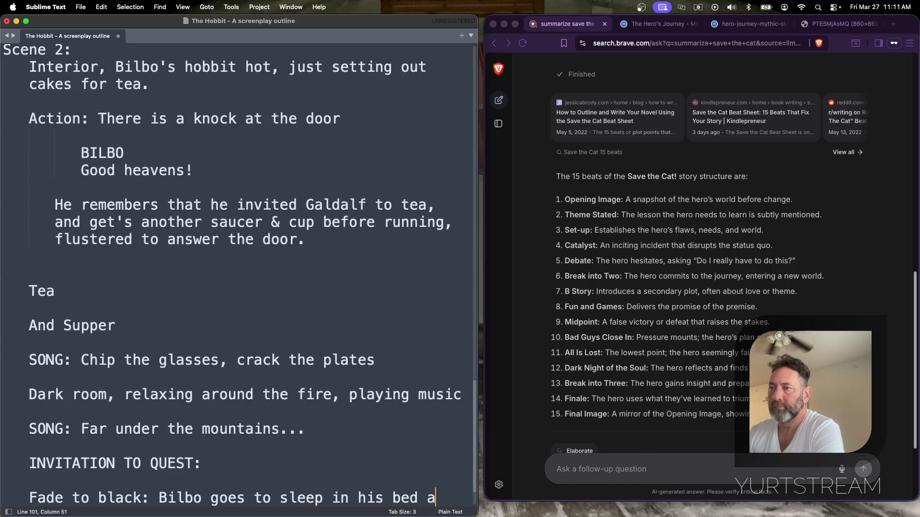
{"action": "key", "text": "BackSpace"}
{"action": "key", "text": "BackSpace"}
{"action": "type", "text": "."}
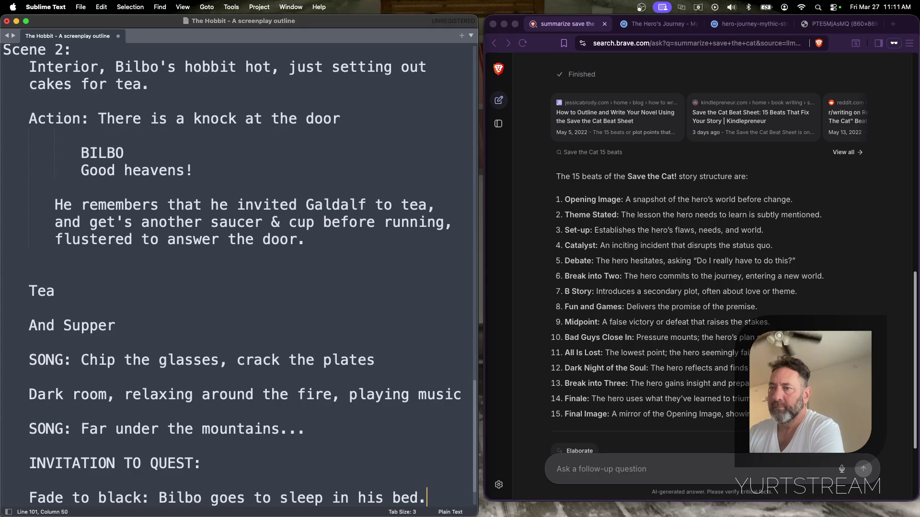
{"action": "type", "text": " The dwarves ar"}
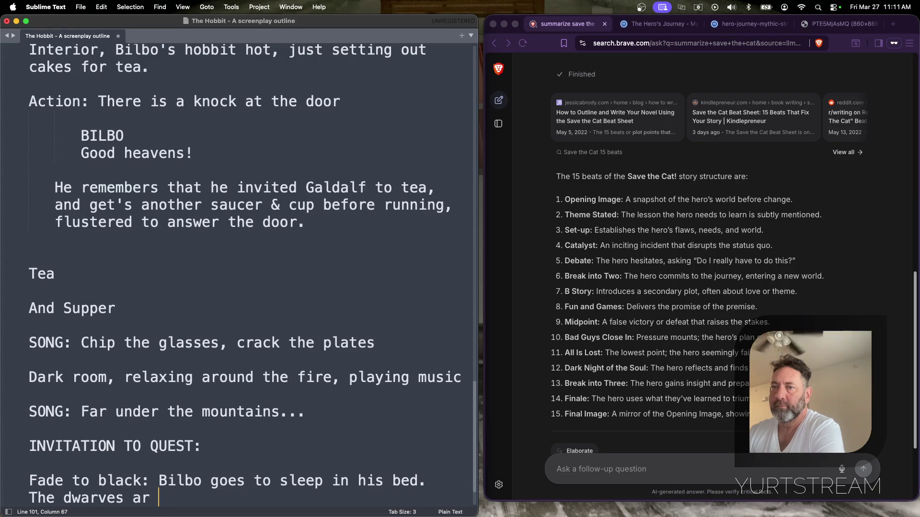
{"action": "type", "text": "e spralw"}
{"action": "key", "text": "BackSpace"}
{"action": "key", "text": "BackSpace"}
{"action": "type", "text": "wled all over his living room and kitchen."}
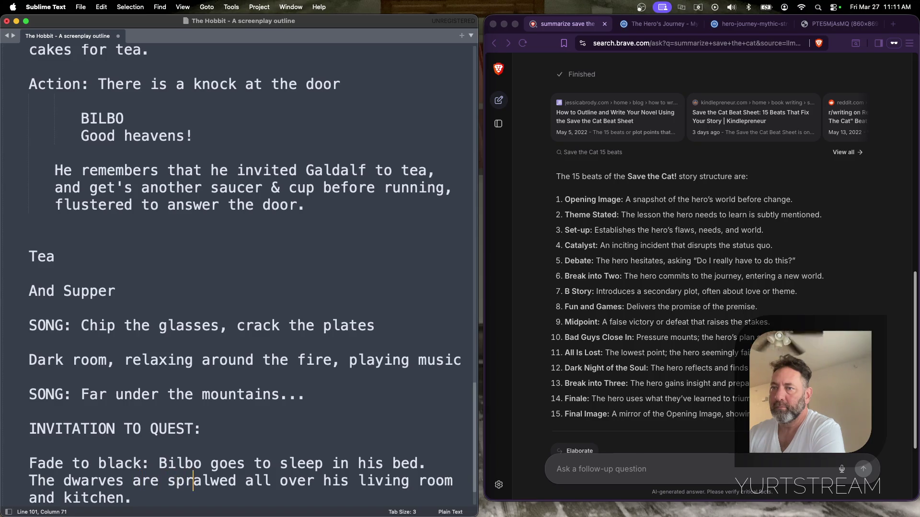
{"action": "key", "text": "BackSpace"}
{"action": "key", "text": "Right"}
{"action": "type", "text": "l"}
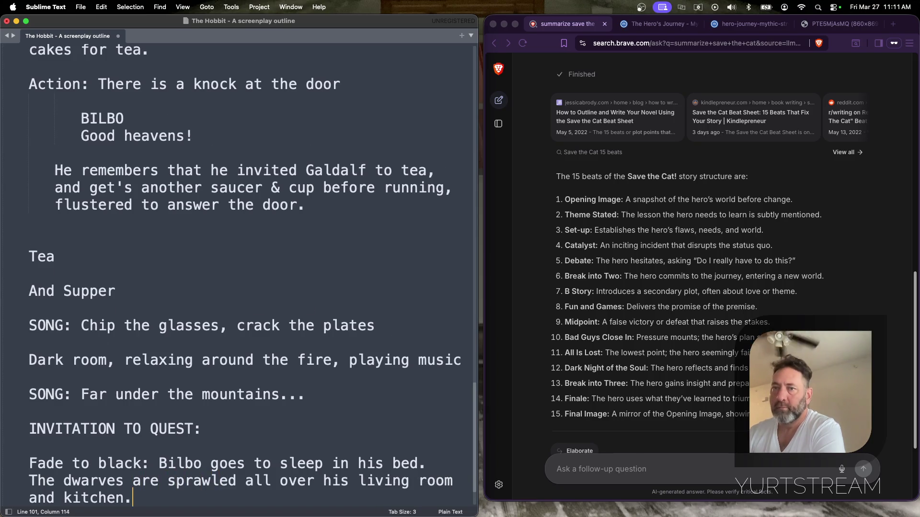
{"action": "key", "text": "super+Right"}
{"action": "key", "text": "Return"}
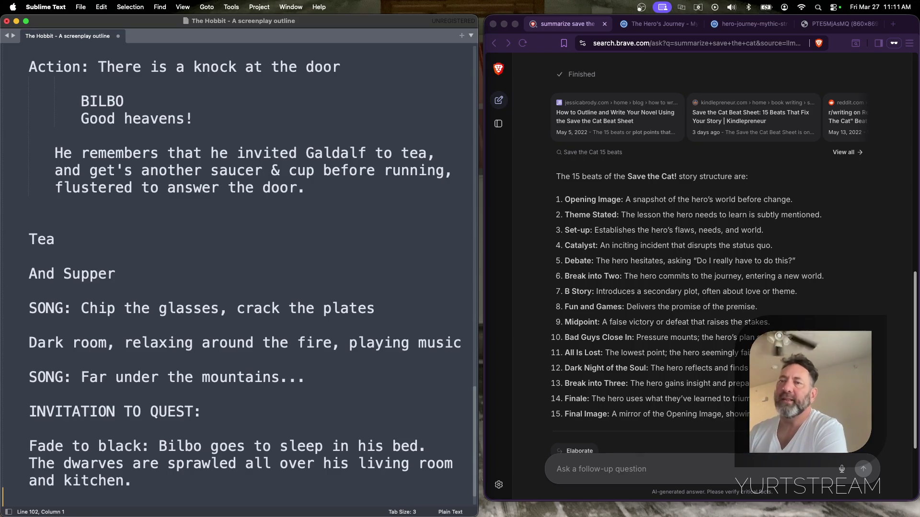
- Rewrite the dwarves sentence so the dwarves and Gandalf sit smoking, dropping the Misty mountain wording
{"action": "left_click", "coordinate": [220, 463], "text": "shift"}
{"action": "key", "text": "super+shift+Left"}
{"action": "key", "text": "BackSpace"}
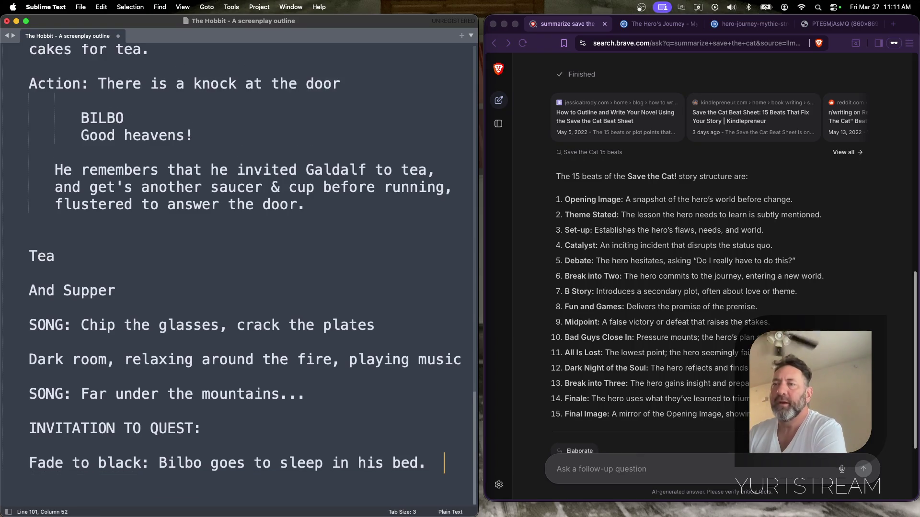
{"action": "key", "text": "Return"}
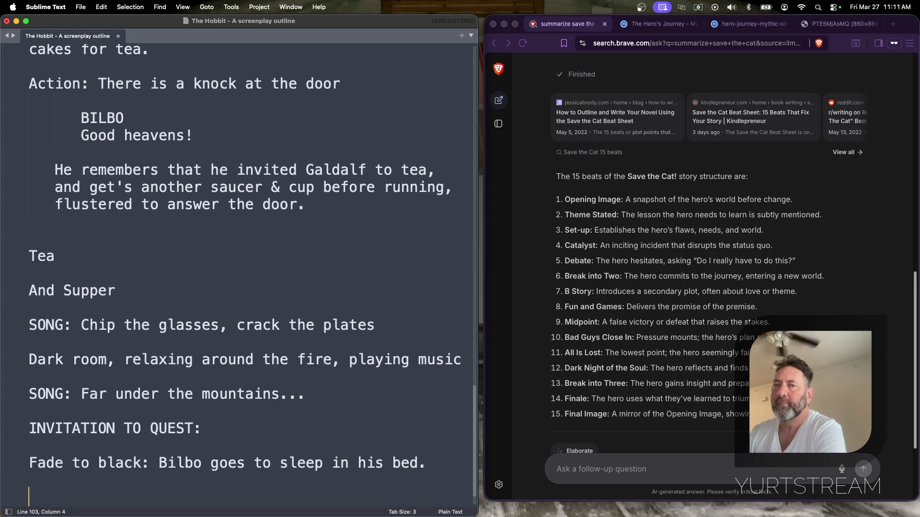
{"action": "type", "text": "Dwarves and gal"}
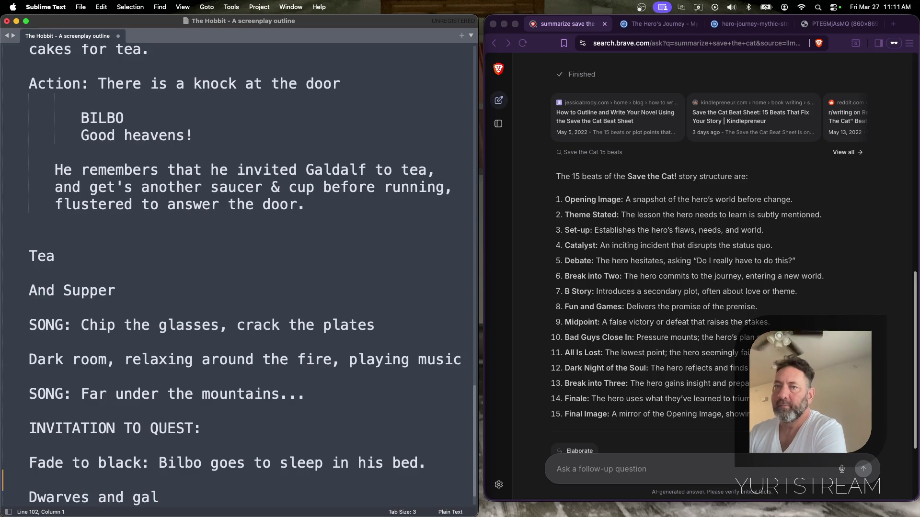
{"action": "key", "text": "BackSpace"}
{"action": "key", "text": "Down"}
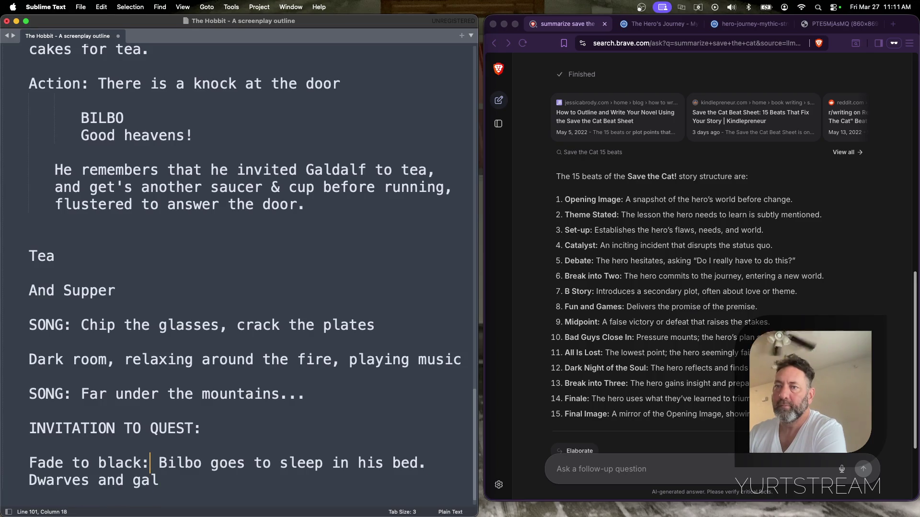
{"action": "key", "text": "Left"}
{"action": "key", "text": "Left"}
{"action": "key", "text": "shift+Right"}
{"action": "key", "text": "shift+Right"}
{"action": "key", "text": "shift+Right"}
{"action": "type", "text": "Gandalf talking and smoking, tehme"}
{"action": "key", "text": "BackSpace"}
{"action": "key", "text": "BackSpace"}
{"action": "key", "text": "BackSpace"}
{"action": "key", "text": "BackSpace"}
{"action": "key", "text": "BackSpace"}
{"action": "type", "text": "Misty mounta"}
{"action": "key", "text": "BackSpace"}
{"action": "key", "text": "BackSpace"}
{"action": "key", "text": "BackSpace"}
{"action": "key", "text": "BackSpace"}
{"action": "key", "text": "BackSpace"}
{"action": "key", "text": "BackSpace"}
{"action": "key", "text": "BackSpace"}
{"action": "key", "text": "BackSpace"}
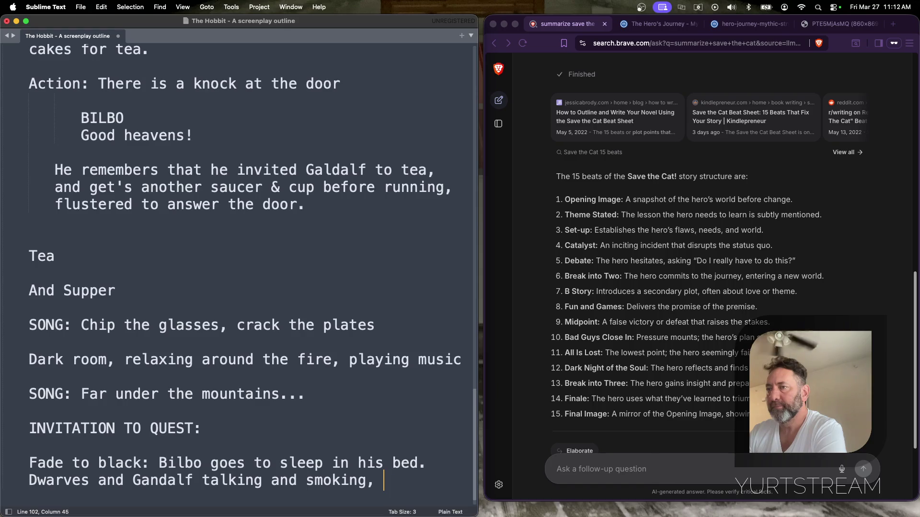
{"action": "type", "text": "Lonle"}
{"action": "key", "text": "BackSpace"}
{"action": "key", "text": "BackSpace"}
{"action": "type", "text": "ely Mountain ta"}
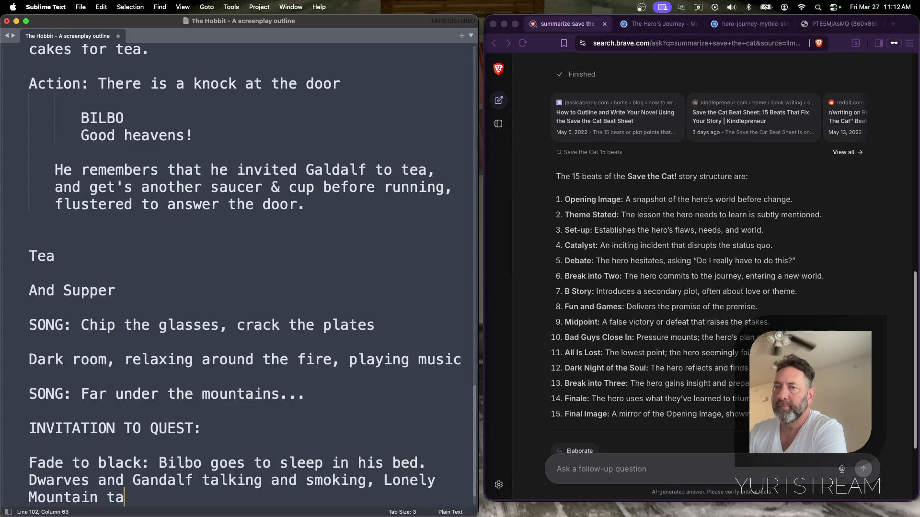
{"action": "key", "text": "BackSpace"}
{"action": "type", "text": "heme music playing "}
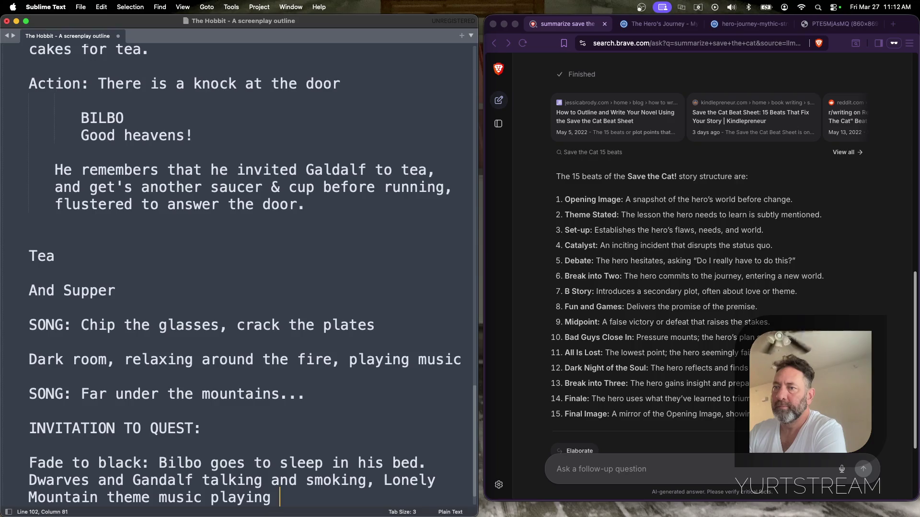
{"action": "type", "text": "in background."}
- Start the next 'Act 1, Scene' heading at column 1
{"action": "key", "text": "Return"}
{"action": "key", "text": "Return"}
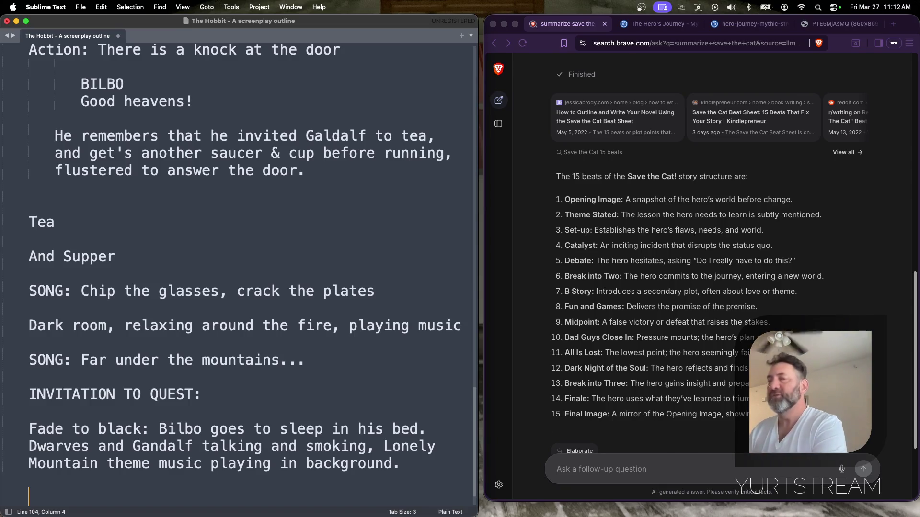
{"action": "key", "text": "BackSpace"}
{"action": "type", "text": "Sce"}
{"action": "key", "text": "BackSpace"}
{"action": "key", "text": "BackSpace"}
{"action": "key", "text": "BackSpace"}
{"action": "type", "text": "Act 1  Scen "}
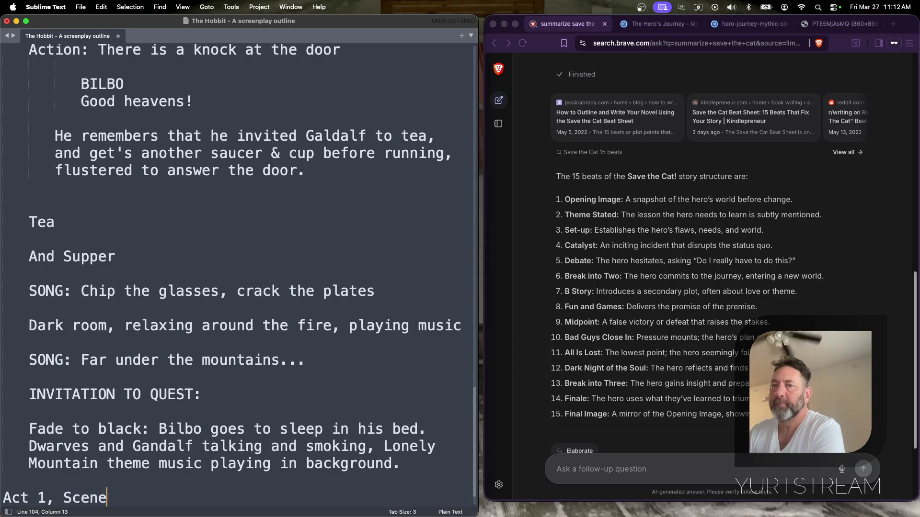
{"action": "type", "text": ":"}
- Under the Act 1, Scene 3 heading, add the beat of Bilbo awaking from his dream to the mess
{"action": "key", "text": "Return"}
{"action": "key", "text": "Tab"}
{"action": "type", "text": "Bilbo awakes, m"}
{"action": "type", "text": "ess"}
{"action": "key", "text": "BackSpace"}
{"action": "key", "text": "BackSpace"}
{"action": "key", "text": "BackSpace"}
{"action": "type", "text": "thinking it was a"}
{"action": "key", "text": "BackSpace"}
{"action": "type", "text": "all a bad dream, dishes and mess are all too real."}
{"action": "key", "text": "Return"}
{"action": "key", "text": "Return"}
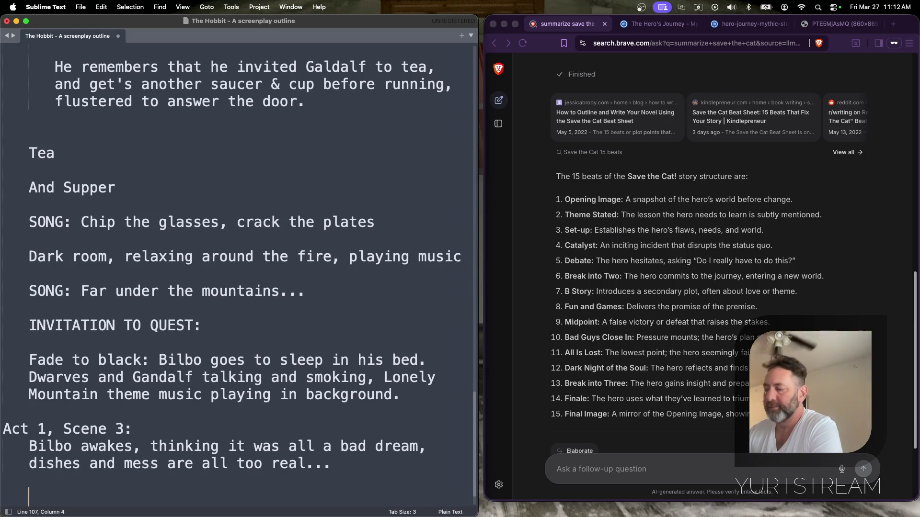
{"action": "type", "text": "Gandalf enters:"}
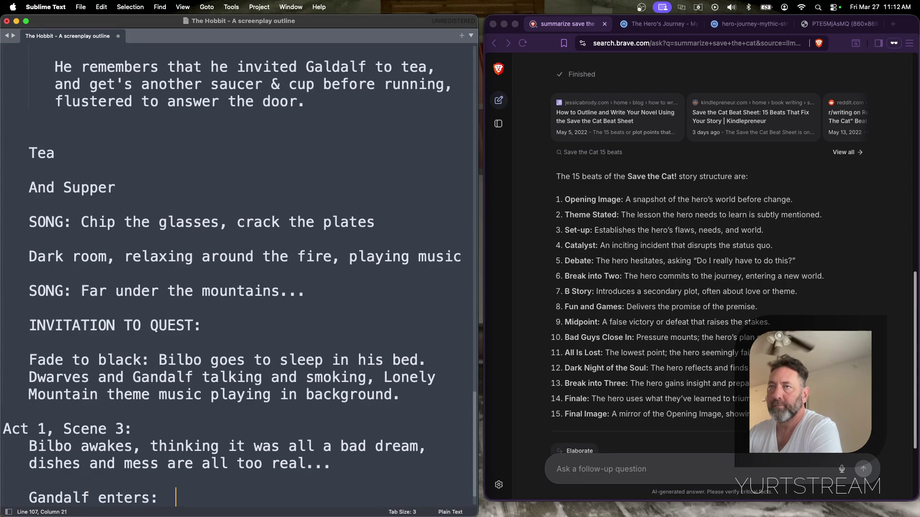
{"action": "scroll", "coordinate": [239, 408], "scroll_direction": "up", "scroll_amount": 1}
{"action": "scroll", "coordinate": [240, 409], "scroll_direction": "up", "scroll_amount": 10}
{"action": "scroll", "coordinate": [239, 408], "scroll_direction": "up", "scroll_amount": 10}
{"action": "scroll", "coordinate": [239, 409], "scroll_direction": "up", "scroll_amount": 8}
{"action": "scroll", "coordinate": [240, 408], "scroll_direction": "down", "scroll_amount": 20}
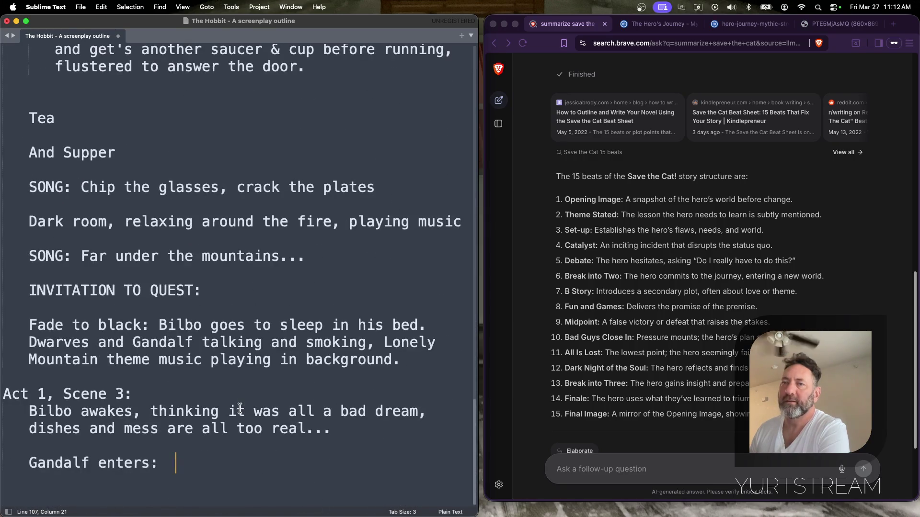
{"action": "type", "text": "Good heavens..."}
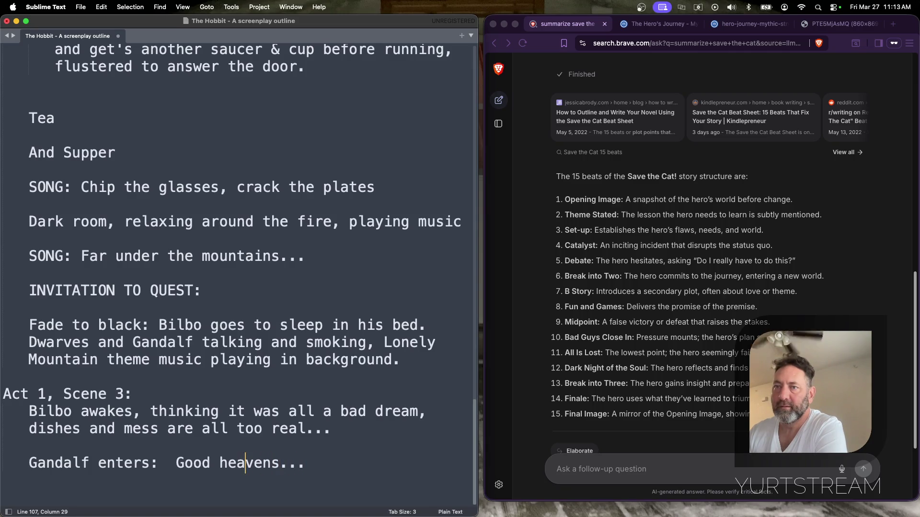
- Add the beat of Gandalf entering to find Bilbo in his kitchen, a wet apron still tucked into his waist
{"action": "key", "text": "BackSpace"}
{"action": "key", "text": "BackSpace"}
{"action": "type", "text": "to "}
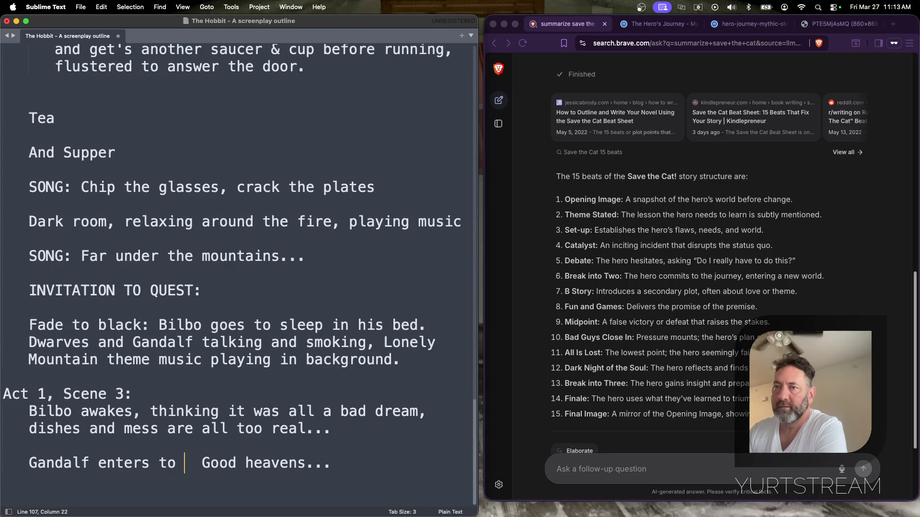
{"action": "type", "text": "Bilvo"}
{"action": "key", "text": "BackSpace"}
{"action": "type", "text": "o sitti"}
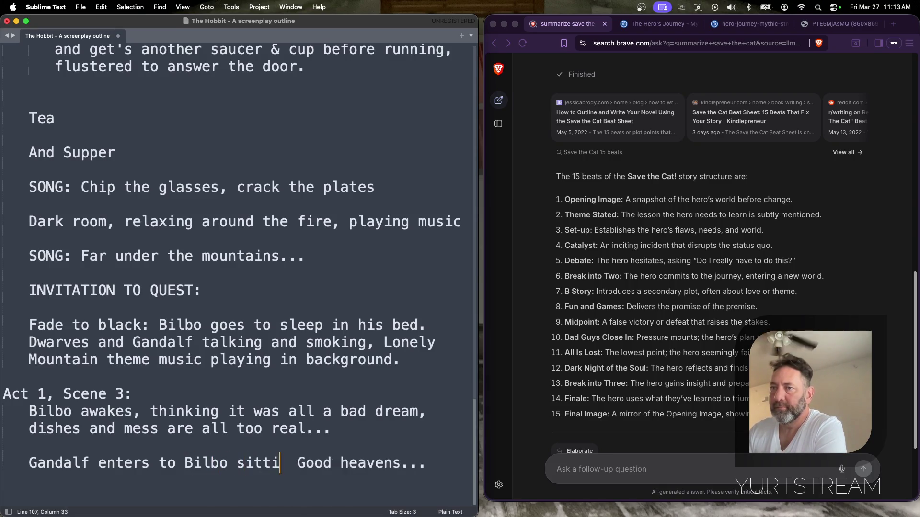
{"action": "type", "text": "ng down "}
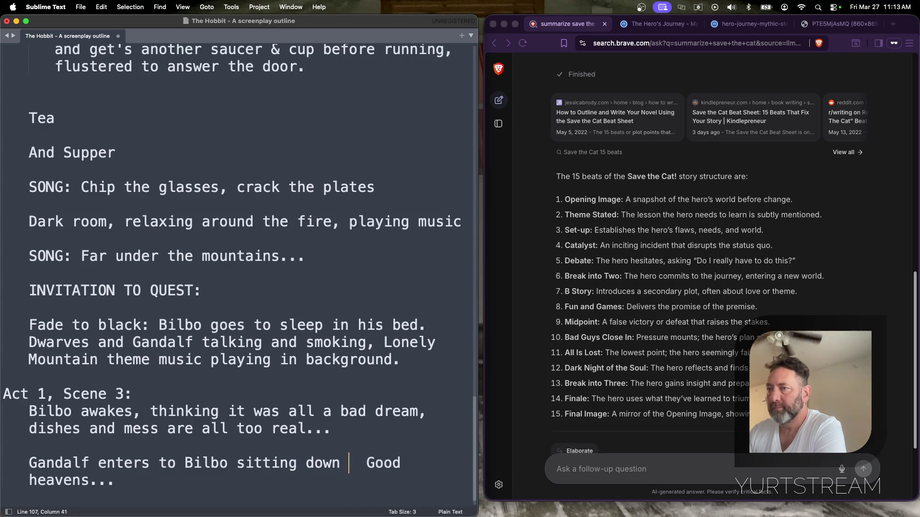
{"action": "type", "text": "in hi"}
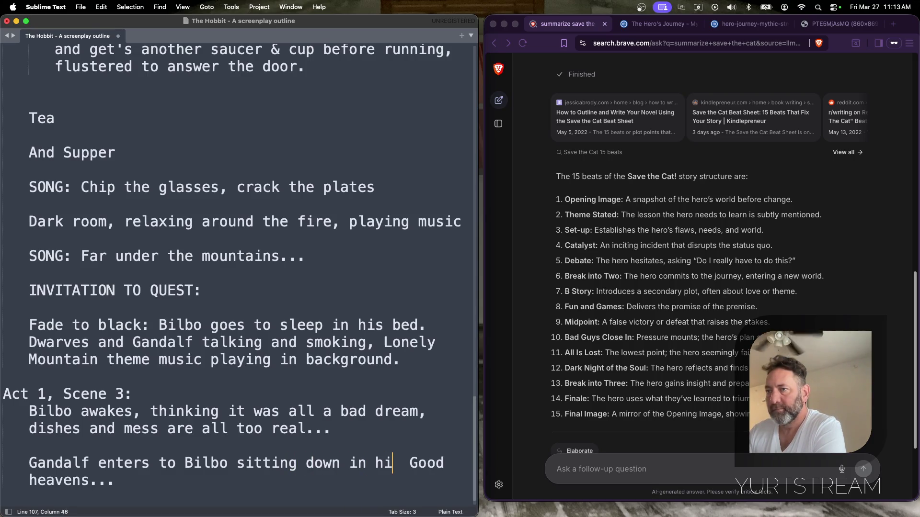
{"action": "type", "text": "s kitchen, a "}
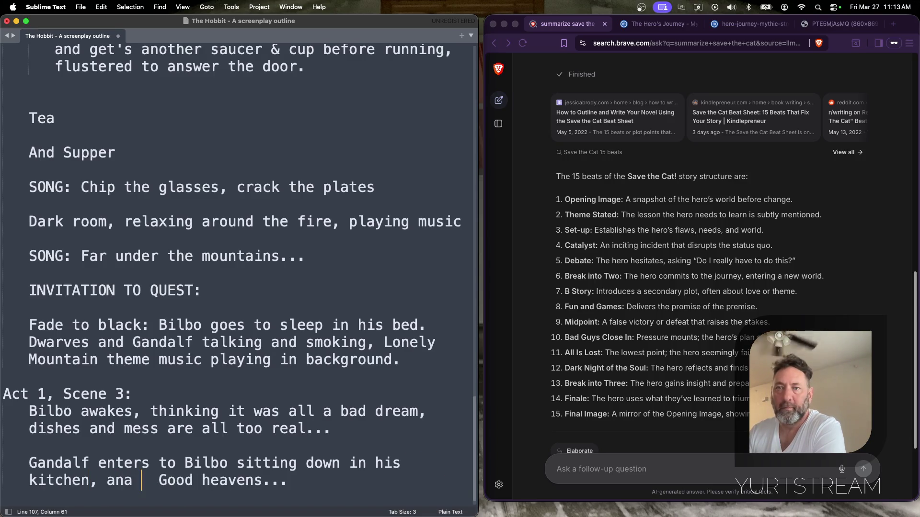
{"action": "type", "text": "wet apron still tucked into his waist"}
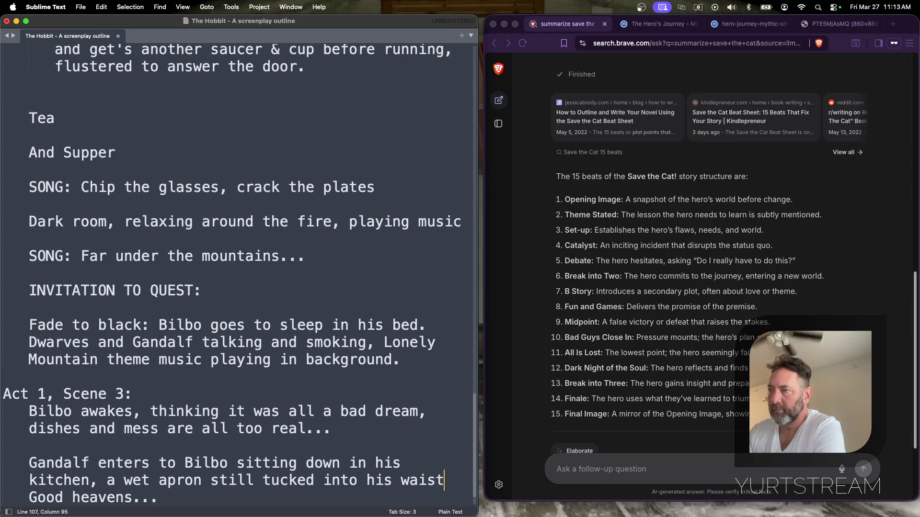
{"action": "type", "text": "."}
{"action": "key", "text": "Return"}
- Put 'Good heavens...' as dialogue under a GALDAF cue with blank lines below
{"action": "key", "text": "Tab"}
{"action": "type", "text": "GALDAF"}
{"action": "key", "text": "Return"}
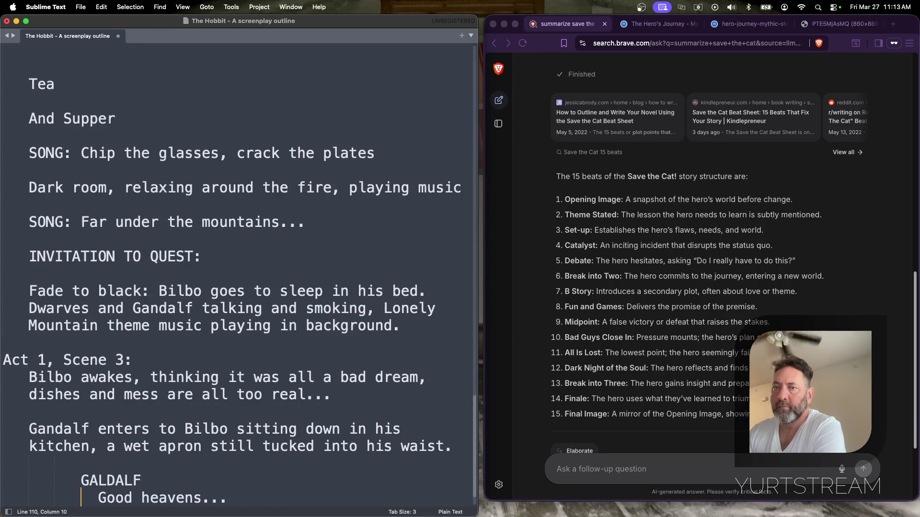
{"action": "key", "text": "BackSpace"}
{"action": "key", "text": "BackSpace"}
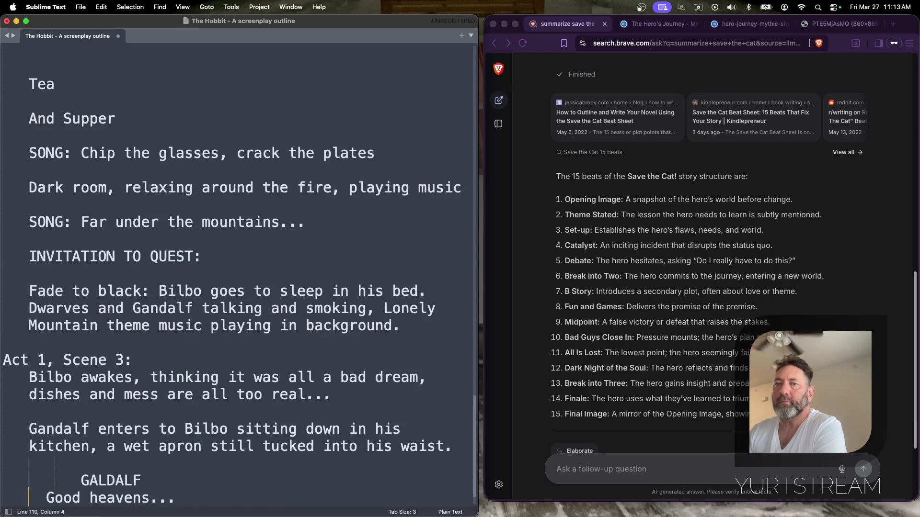
{"action": "key", "text": "Return"}
{"action": "key", "text": "Return"}
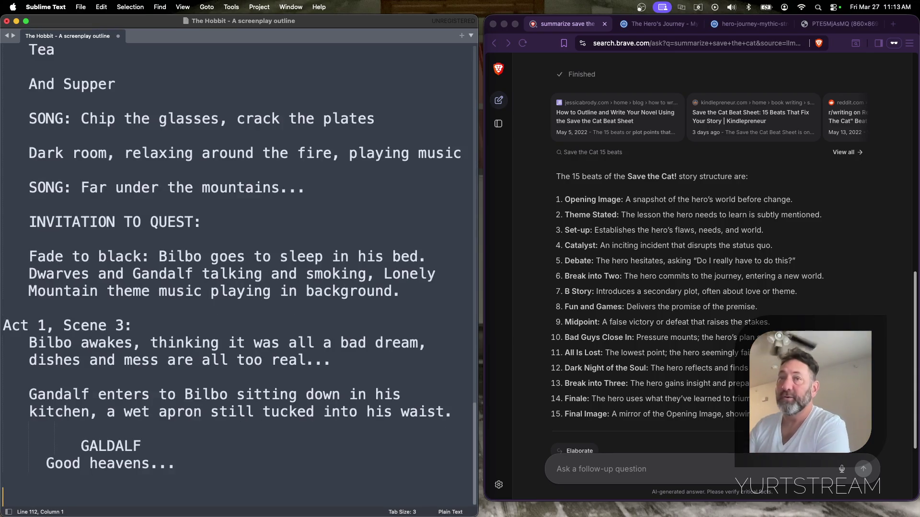
{"action": "key", "text": "BackSpace"}
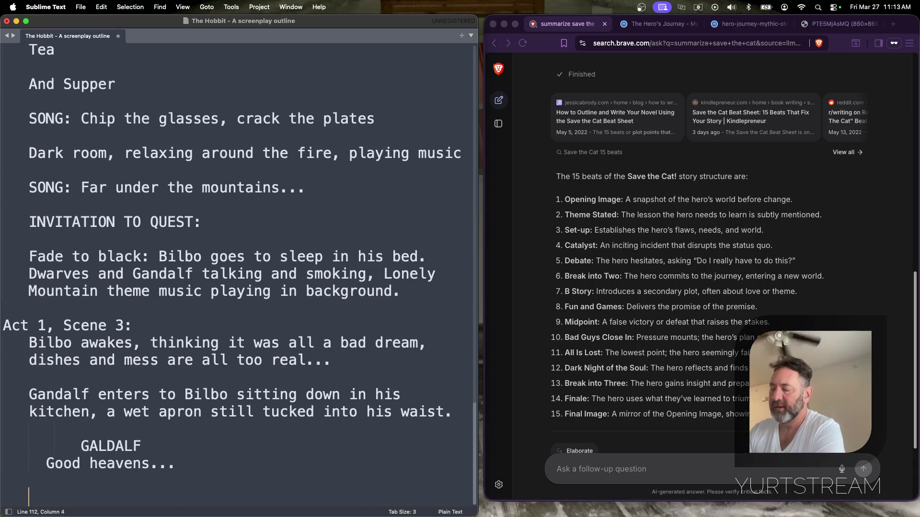
{"action": "type", "text": "Bilbo runs to the i"}
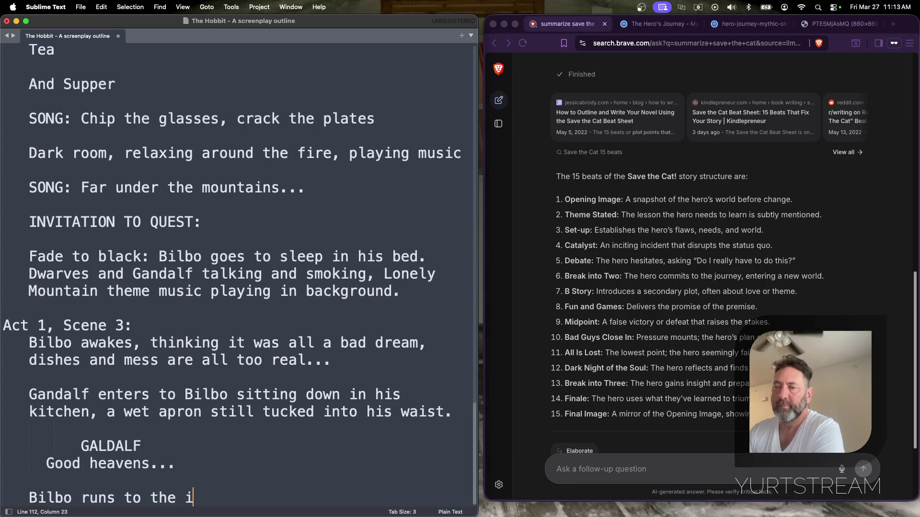
{"action": "type", "text": "nn where d"}
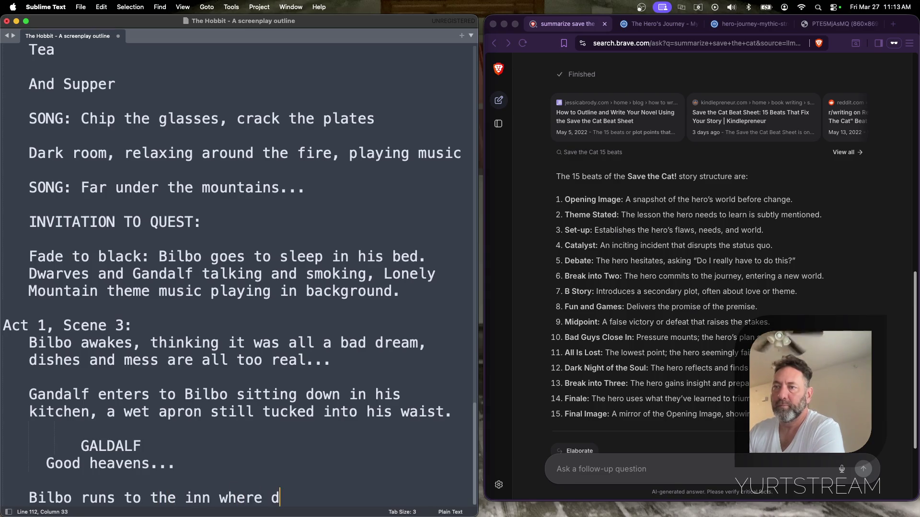
- Add the beat 'Bilbo runs to the inn where Dwarves gather with ponies and supplies...' and trailing blank lines
{"action": "key", "text": "BackSpace"}
{"action": "type", "text": "d"}
{"action": "type", "text": "Dwarves are galt"}
{"action": "key", "text": "BackSpace"}
{"action": "key", "text": "BackSpace"}
{"action": "type", "text": "thering "}
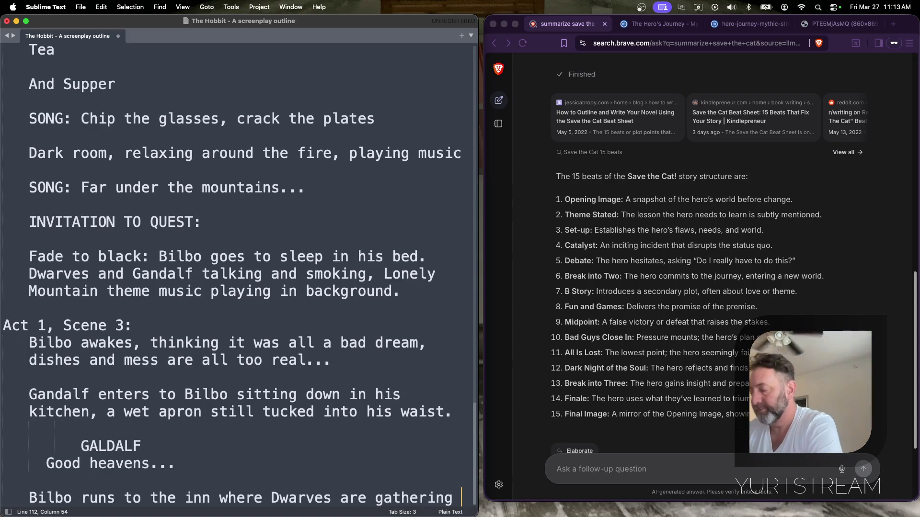
{"action": "type", "text": "with pon"}
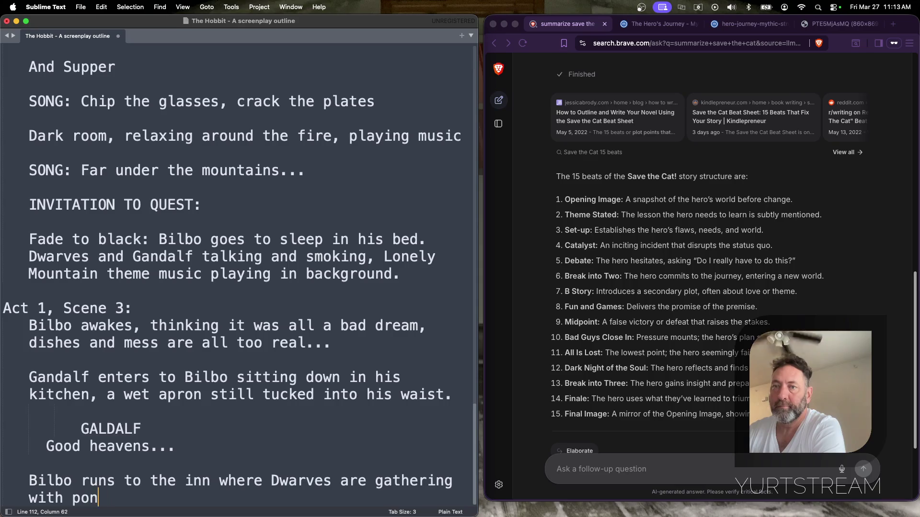
{"action": "type", "text": "ies and supplies"}
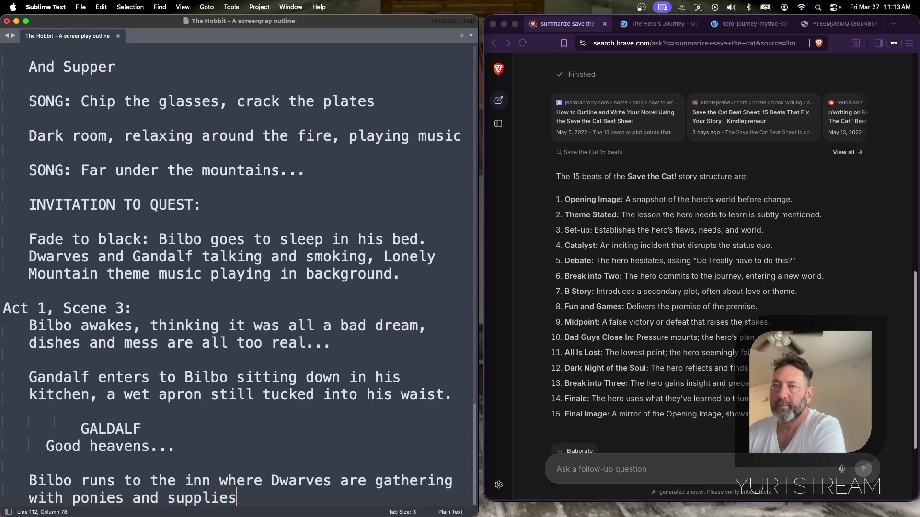
{"action": "type", "text": "."}
{"action": "key", "text": "Return"}
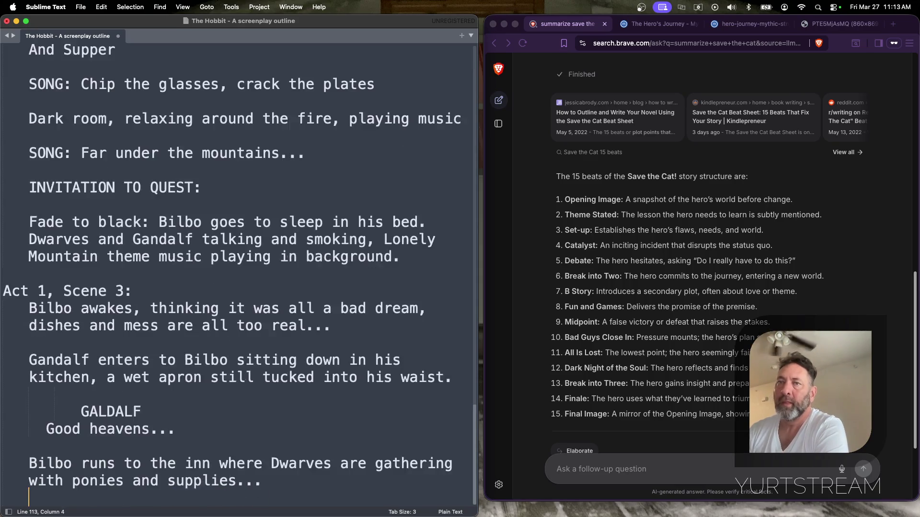
{"action": "key", "text": "Return"}
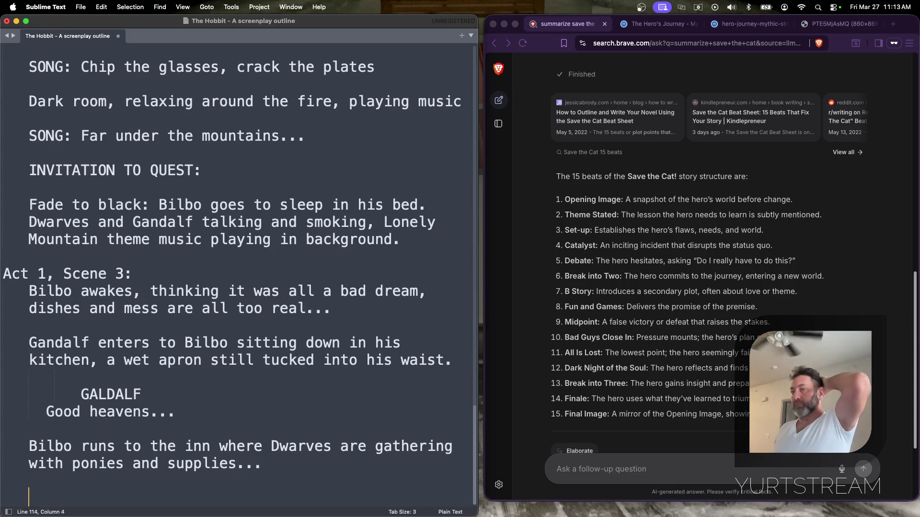
{"action": "key", "text": "Return"}
{"action": "key", "text": "Return"}
{"action": "key", "text": "BackSpace"}
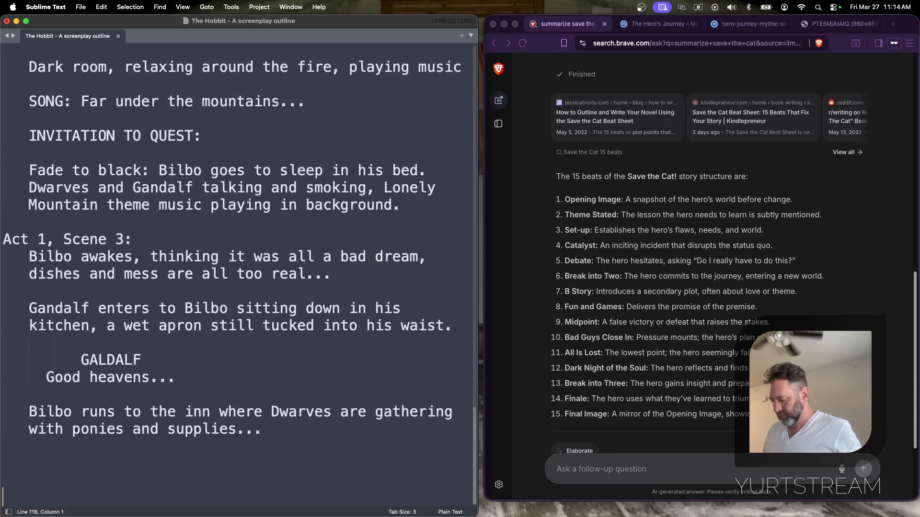
{"action": "scroll", "coordinate": [237, 287], "scroll_direction": "down", "scroll_amount": 3}
- Clear the bottom blank lines and write Shire and Road headings on separate lines
{"action": "key", "text": "shift+Down"}
{"action": "key", "text": "shift+Down"}
{"action": "key", "text": "shift+Down"}
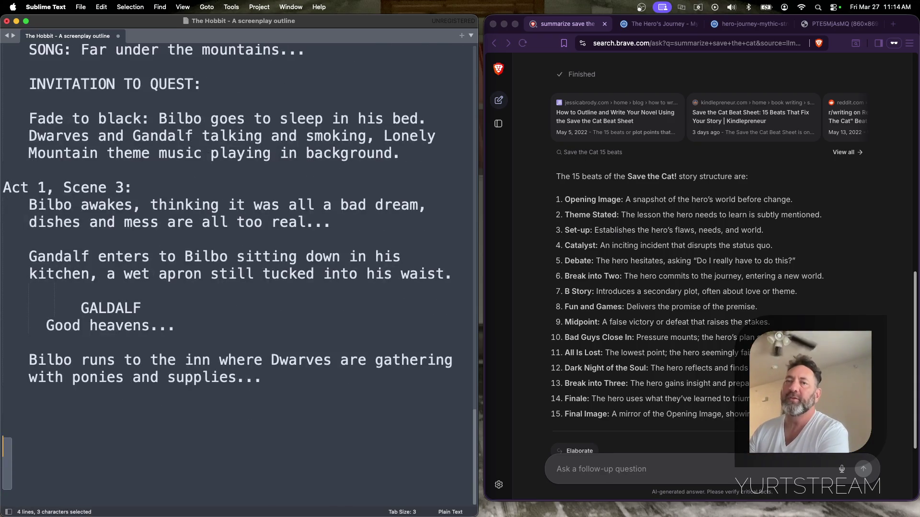
{"action": "key", "text": "BackSpace"}
{"action": "type", "text": "Shir"}
{"action": "type", "text": "re"}
{"action": "key", "text": "BackSpace"}
{"action": "key", "text": "BackSpace"}
{"action": "type", "text": "e"}
{"action": "key", "text": "Return"}
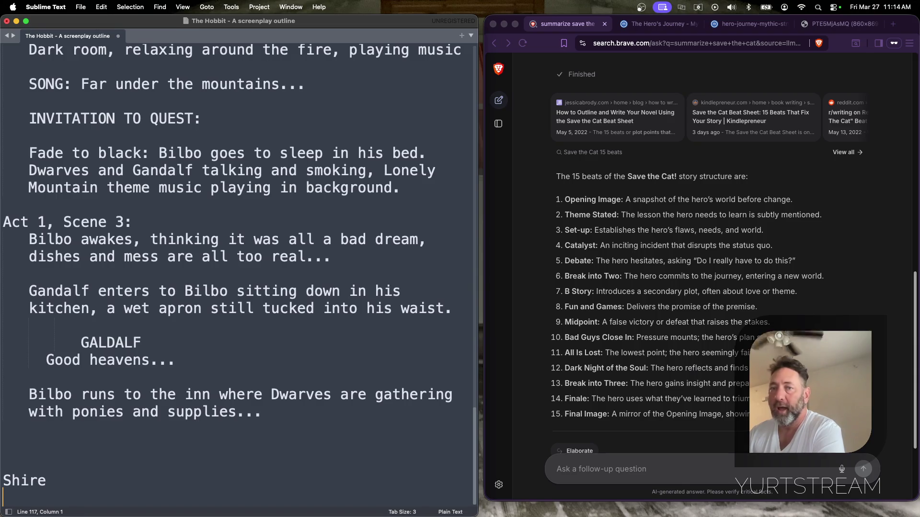
{"action": "type", "text": "Road"}
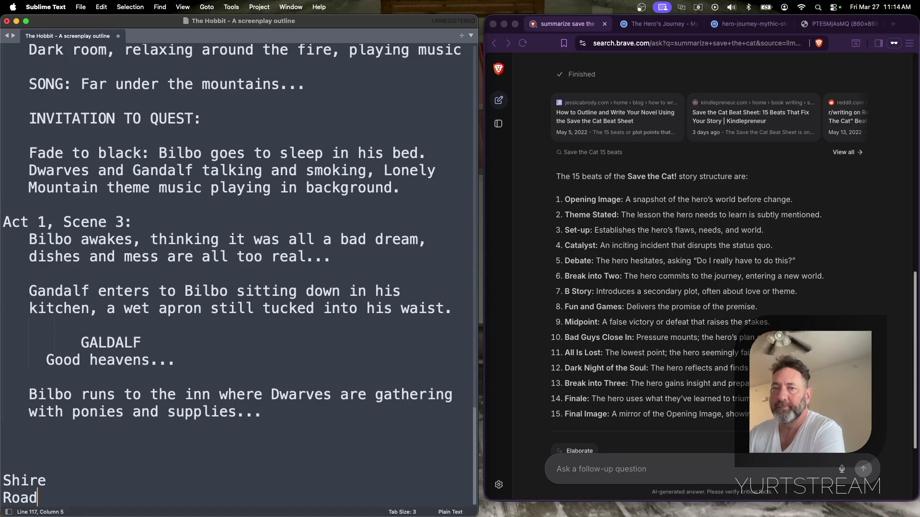
{"action": "key", "text": "Return"}
- Drop the 'In' before Road, make the heading 'Shire:' and start an indented beat line under it
{"action": "key", "text": "Up"}
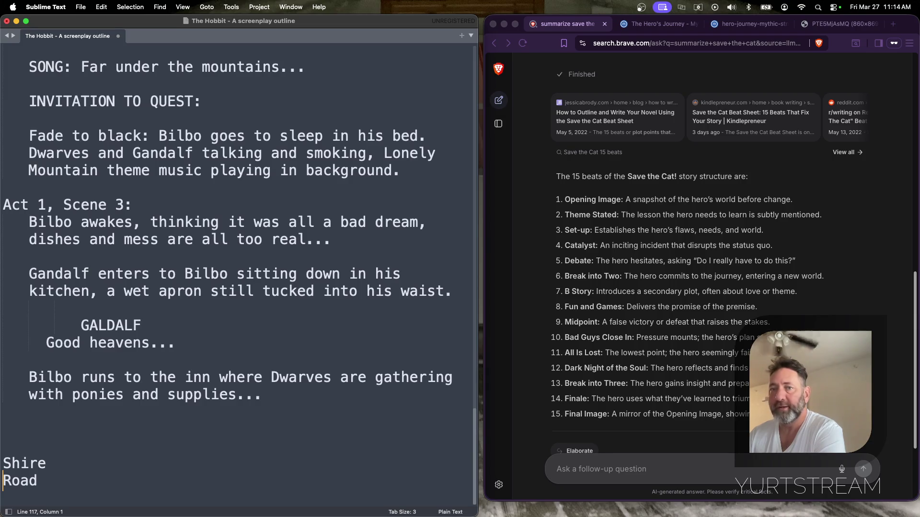
{"action": "type", "text": "In"}
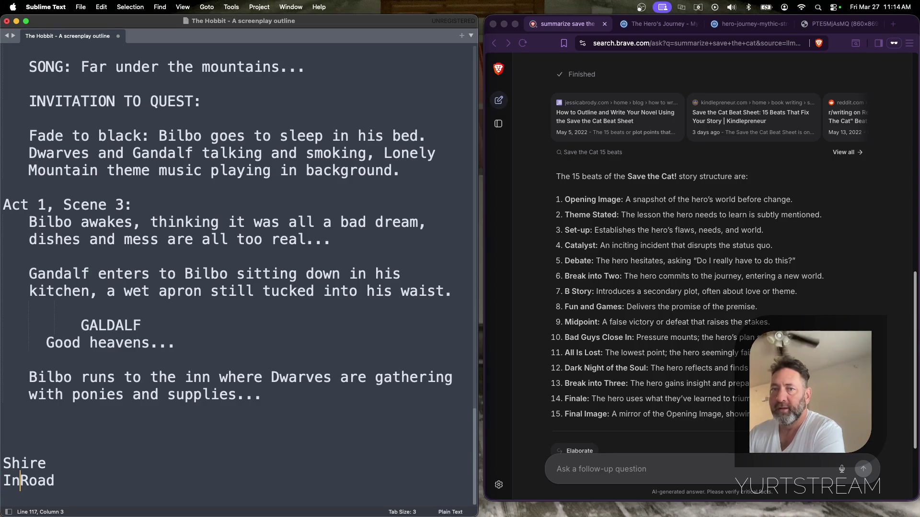
{"action": "key", "text": "BackSpace"}
{"action": "key", "text": "BackSpace"}
{"action": "key", "text": "Up"}
{"action": "key", "text": "End"}
{"action": "type", "text": ":"}
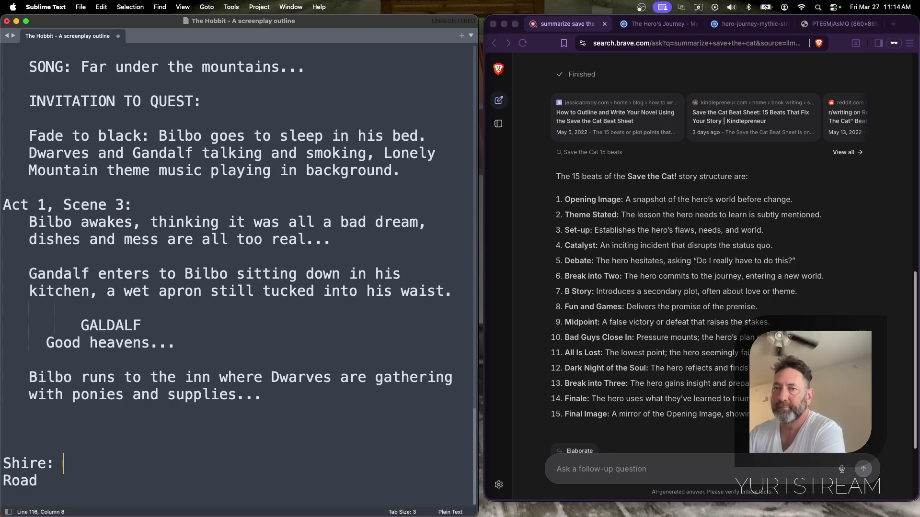
{"action": "key", "text": "Return"}
{"action": "key", "text": "Tab"}
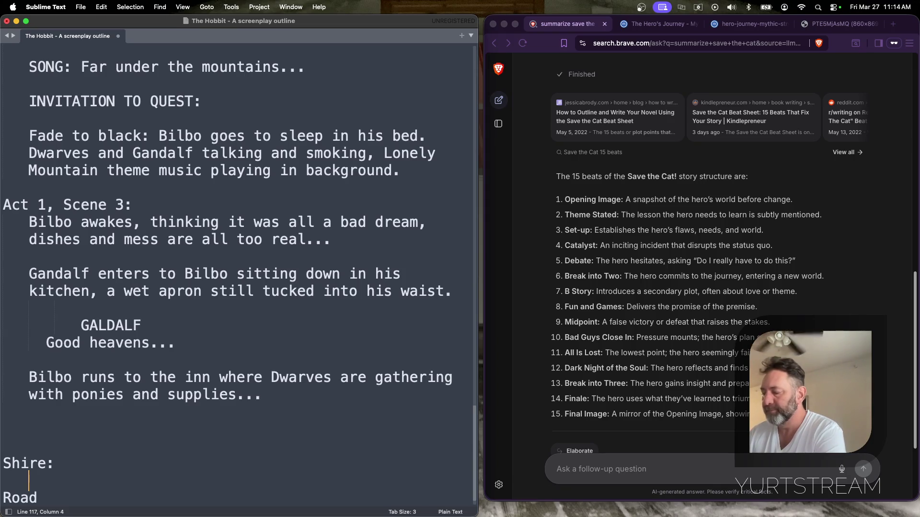
{"action": "type", "text": "Introduce"}
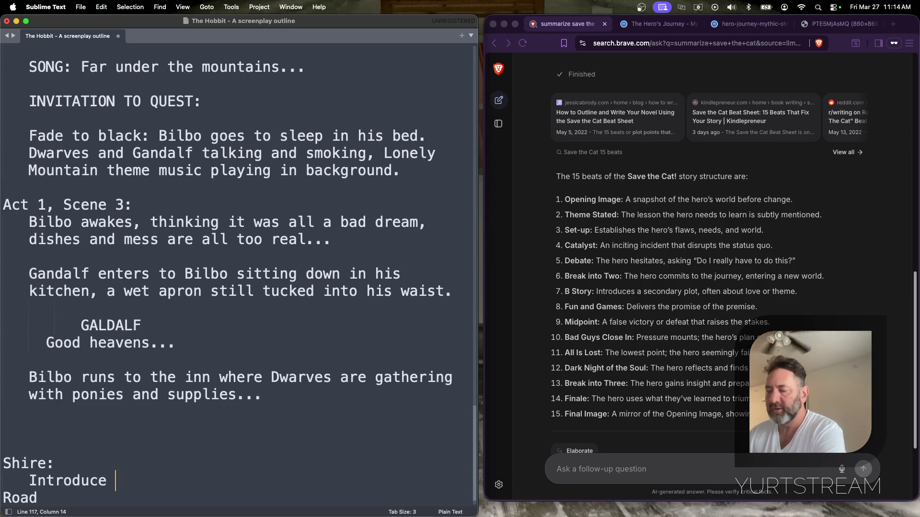
{"action": "type", "text": "ion"}
- Add a Gandalf beat and a Dwarves line beneath Introduction in the Shire list
{"action": "key", "text": "Return"}
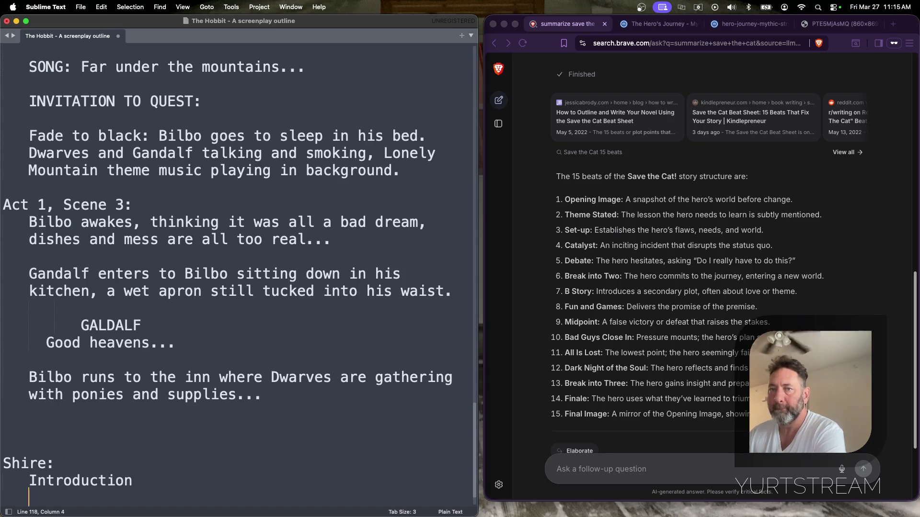
{"action": "type", "text": "Galdalf & Bilbo, call to av"}
{"action": "type", "text": "venture"}
{"action": "key", "text": "Return"}
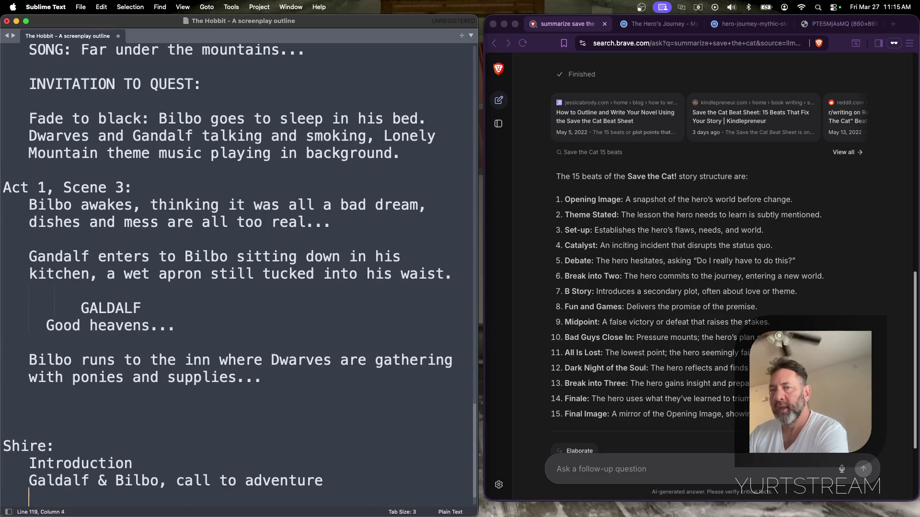
{"action": "type", "text": "E"}
{"action": "type", "text": "N"}
{"action": "key", "text": "BackSpace"}
{"action": "key", "text": "BackSpace"}
{"action": "type", "text": "Dra"}
{"action": "key", "text": "BackSpace"}
{"action": "key", "text": "BackSpace"}
{"action": "type", "text": "warves"}
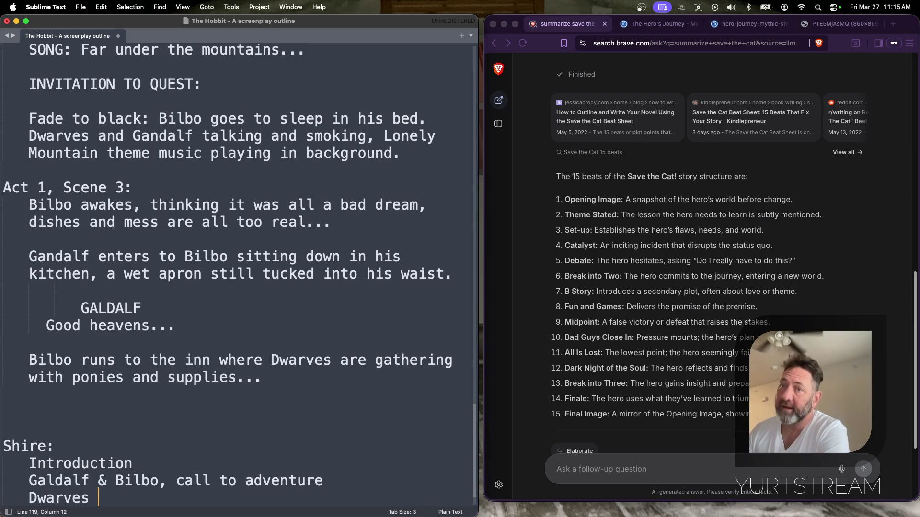
- Review the Introduction and Gandalf beats and reword the Dwarves line as 'Dwarves arrive'
{"action": "key", "text": "Left"}
{"action": "key", "text": "Up"}
{"action": "key", "text": "Left"}
{"action": "key", "text": "Left"}
{"action": "key", "text": "Left"}
{"action": "key", "text": "Left"}
{"action": "key", "text": "Left"}
{"action": "key", "text": "Left"}
{"action": "key", "text": "shift+alt+Right"}
{"action": "key", "text": "Right"}
{"action": "key", "text": "Right"}
{"action": "key", "text": "Right"}
{"action": "key", "text": "super+Left"}
{"action": "key", "text": "super+shift+Right"}
{"action": "key", "text": "Down"}
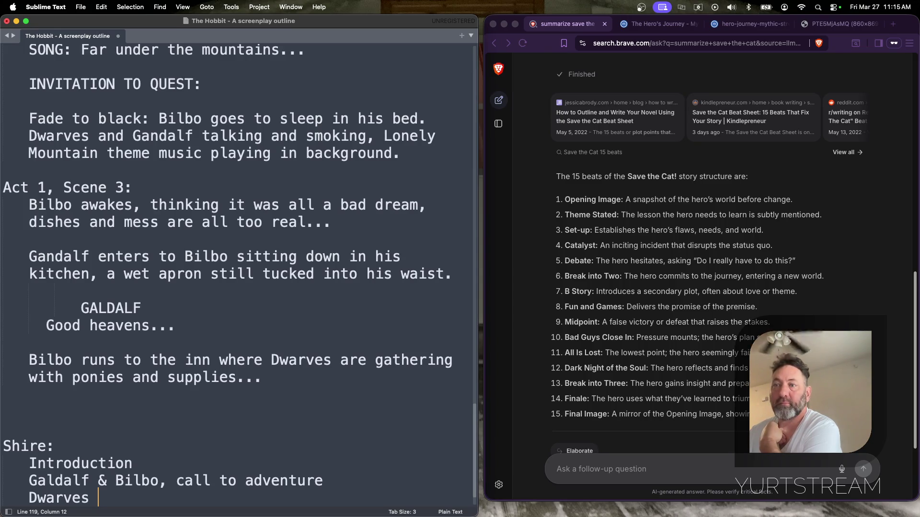
{"action": "key", "text": "super+shift+Left"}
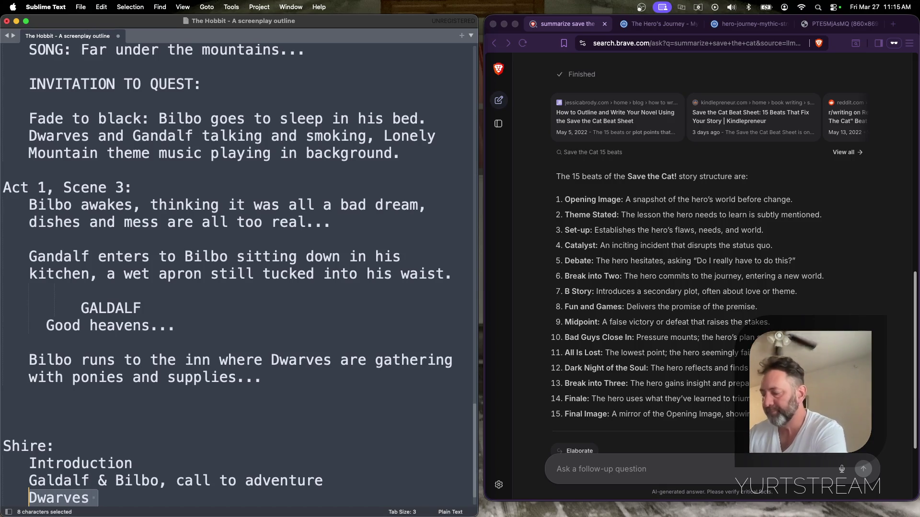
{"action": "type", "text": "R"}
{"action": "key", "text": "BackSpace"}
{"action": "type", "text": "Bil"}
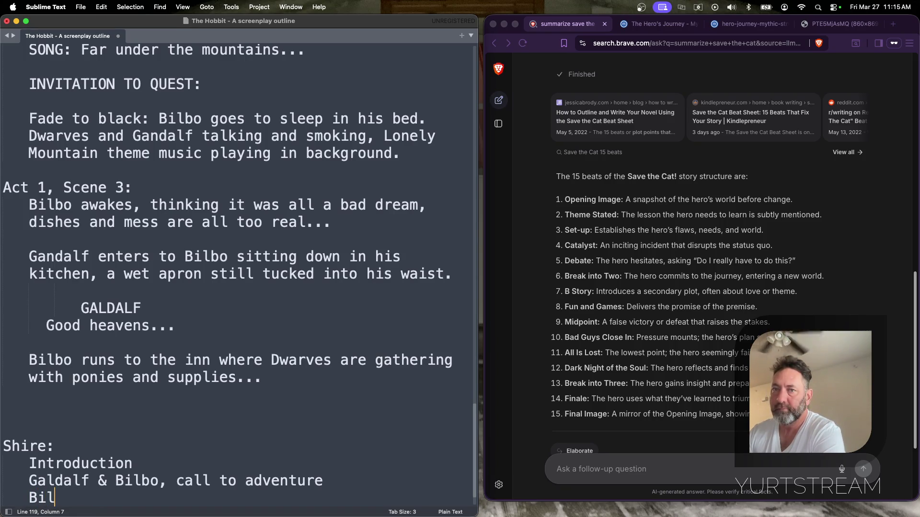
{"action": "type", "text": "bo goes inside"}
- Leave a blank line before Road and start a fresh indented beat line, erasing stray Intro text
{"action": "key", "text": "Return"}
{"action": "key", "text": "Return"}
{"action": "type", "text": "Road"}
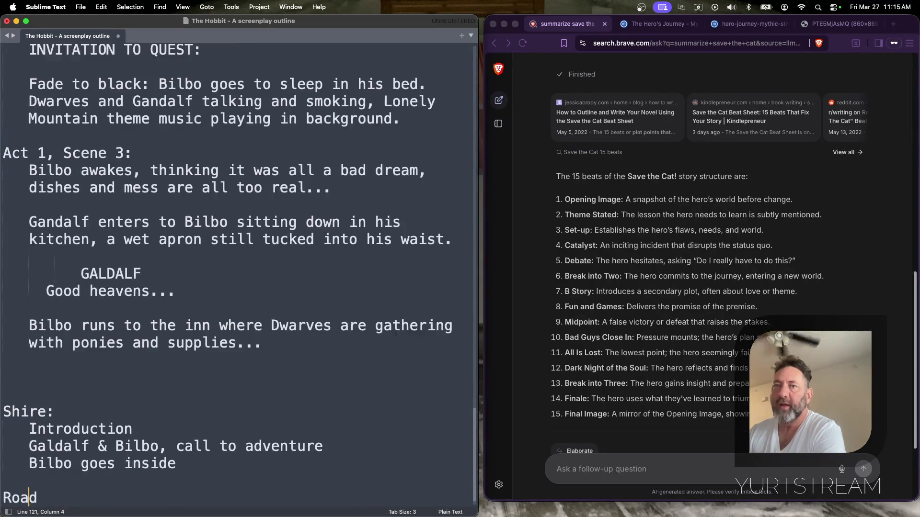
{"action": "key", "text": "Left"}
{"action": "key", "text": "Up"}
{"action": "key", "text": "Up"}
{"action": "key", "text": "Up"}
{"action": "key", "text": "Up"}
{"action": "key", "text": "Down"}
{"action": "key", "text": "shift+Down"}
{"action": "key", "text": "shift+Down"}
{"action": "key", "text": "Down"}
{"action": "key", "text": "Return"}
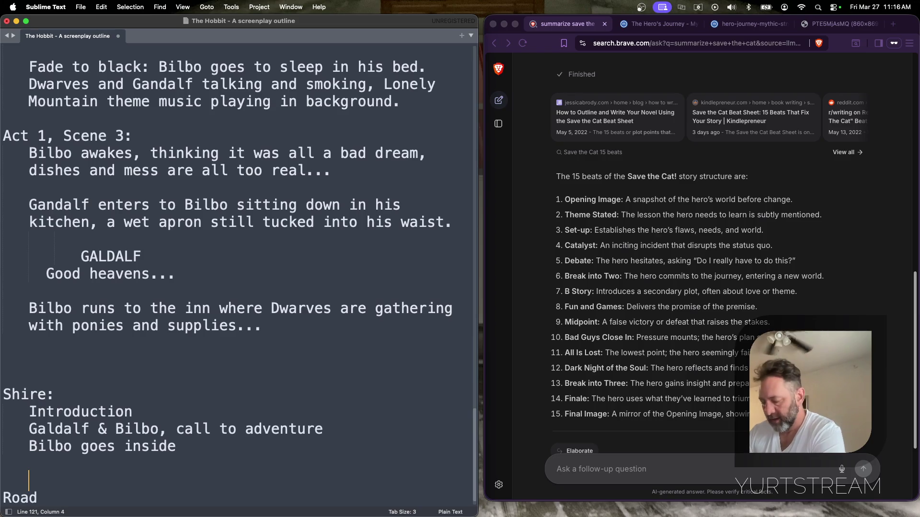
{"action": "type", "text": "Intro"}
{"action": "key", "text": "BackSpace"}
{"action": "key", "text": "BackSpace"}
{"action": "key", "text": "BackSpace"}
{"action": "key", "text": "BackSpace"}
{"action": "key", "text": "BackSpace"}
{"action": "type", "text": "Dwarves arrive"}
{"action": "key", "text": "Return"}
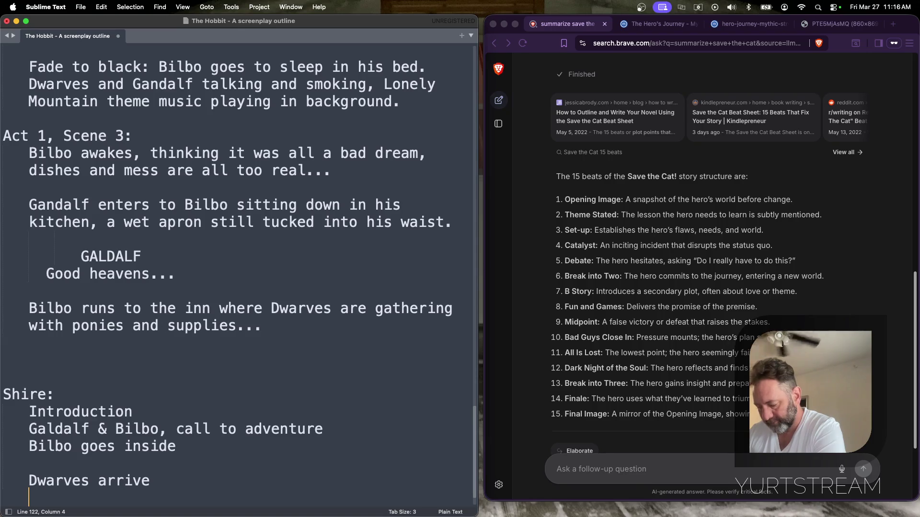
{"action": "type", "text": "Tea"}
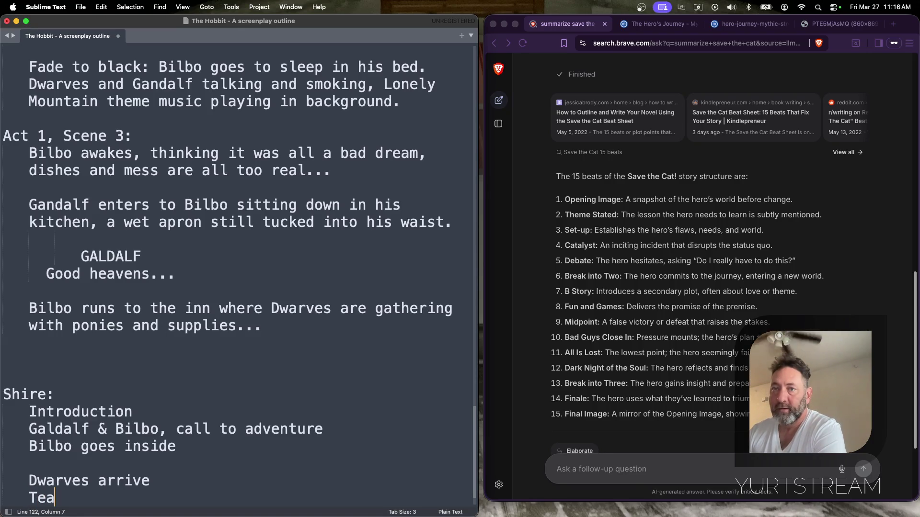
- Add Tea and SONG beats, keeping SONG on its own line after a brief merge
{"action": "key", "text": "Return"}
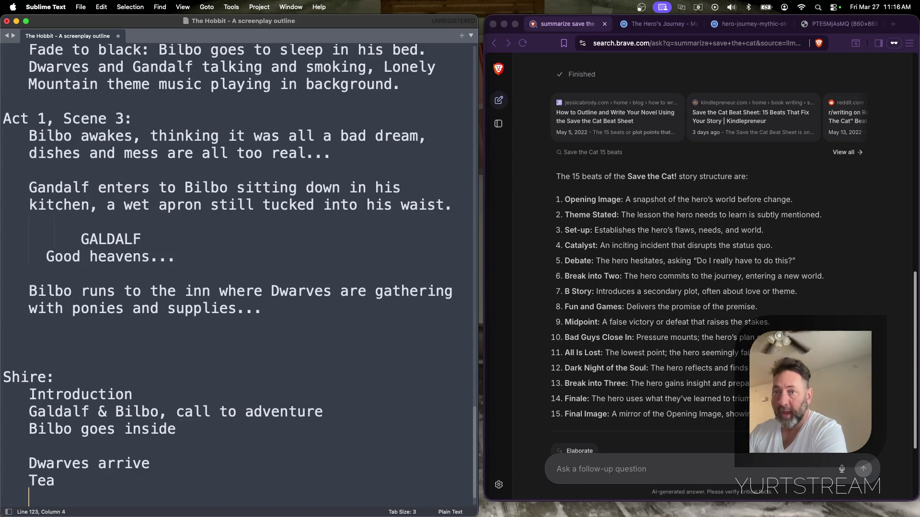
{"action": "type", "text": "SONG"}
{"action": "key", "text": "Up"}
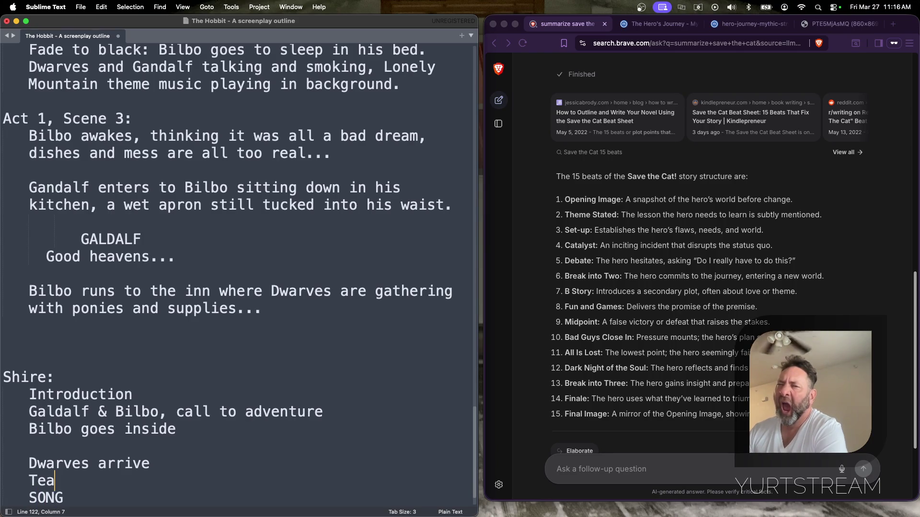
{"action": "key", "text": "Delete"}
{"action": "key", "text": "Delete"}
{"action": "type", "text": ", SONG"}
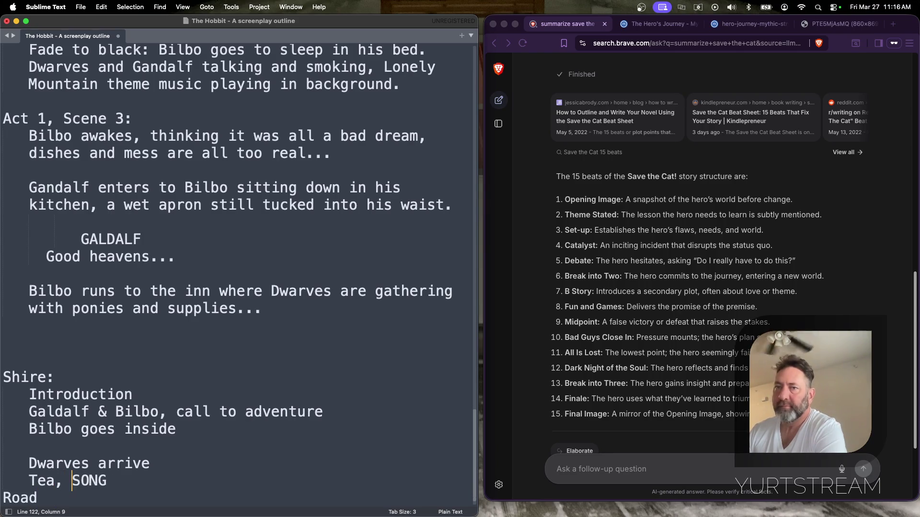
{"action": "key", "text": "BackSpace"}
{"action": "key", "text": "BackSpace"}
{"action": "key", "text": "Return"}
{"action": "key", "text": "Right"}
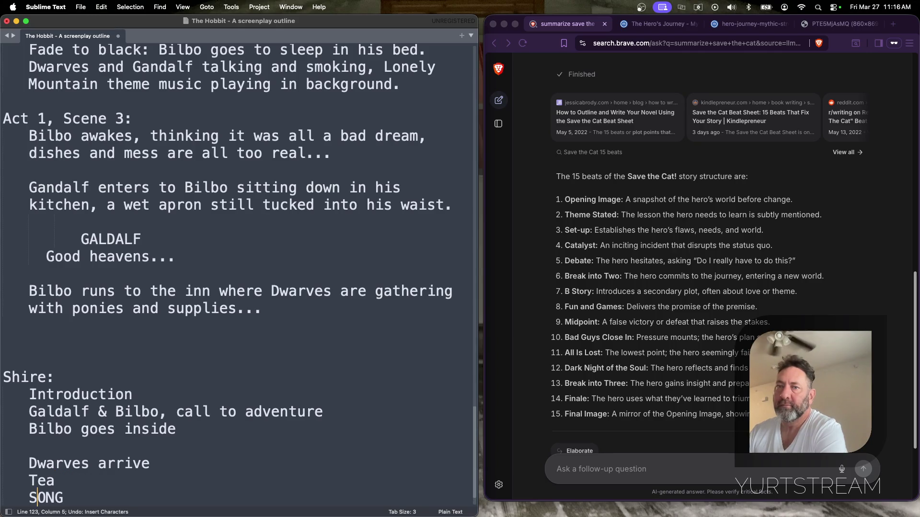
{"action": "key", "text": "Right"}
{"action": "key", "text": "Right"}
{"action": "key", "text": "Right"}
{"action": "key", "text": "Return"}
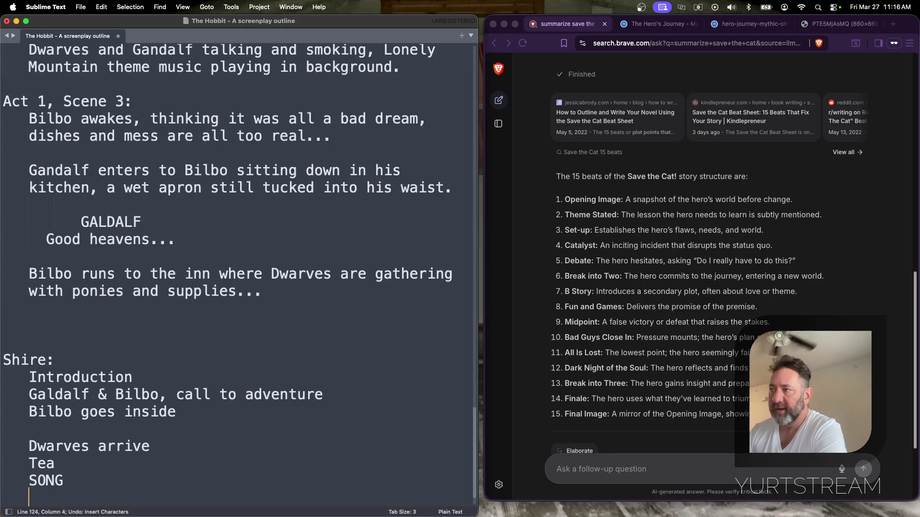
{"action": "type", "text": "Aved"}
- Add the Adenture beat followed by a second SONG beat
{"action": "key", "text": "BackSpace"}
{"action": "key", "text": "BackSpace"}
{"action": "key", "text": "BackSpace"}
{"action": "type", "text": "dventu"}
{"action": "key", "text": "BackSpace"}
{"action": "key", "text": "BackSpace"}
{"action": "key", "text": "BackSpace"}
{"action": "key", "text": "BackSpace"}
{"action": "key", "text": "BackSpace"}
{"action": "type", "text": "enture"}
{"action": "key", "text": "Return"}
{"action": "type", "text": "SONG"}
{"action": "key", "text": "Return"}
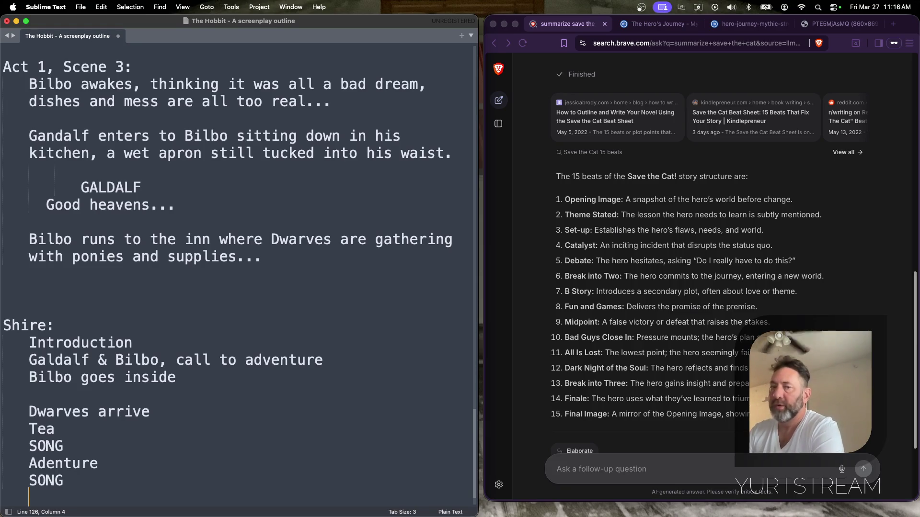
{"action": "type", "text": "Eeekk"}
- Add the beat 'Eek (refuse adventure again)' and move back up to the first SONG
{"action": "key", "text": "BackSpace"}
{"action": "key", "text": "BackSpace"}
{"action": "key", "text": "BackSpace"}
{"action": "type", "text": "k *("}
{"action": "key", "text": "BackSpace"}
{"action": "key", "text": "BackSpace"}
{"action": "type", "text": "(rev"}
{"action": "key", "text": "BackSpace"}
{"action": "type", "text": "fuse adventure again"}
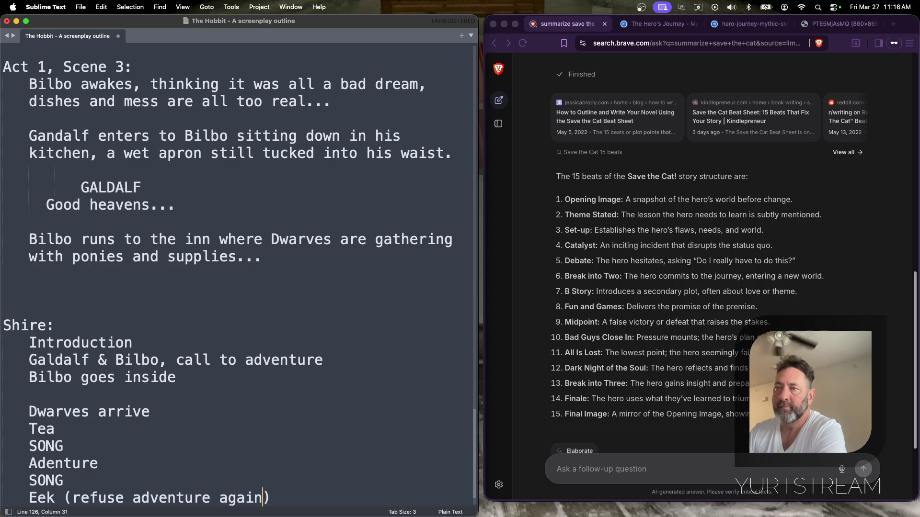
{"action": "type", "text": ")"}
{"action": "key", "text": "Return"}
{"action": "key", "text": "Return"}
{"action": "key", "text": "BackSpace"}
{"action": "key", "text": "BackSpace"}
{"action": "key", "text": "Up"}
{"action": "key", "text": "Up"}
{"action": "key", "text": "Up"}
{"action": "key", "text": "Up"}
{"action": "key", "text": "Up"}
{"action": "key", "text": "Down"}
{"action": "key", "text": "Down"}
{"action": "key", "text": "Down"}
{"action": "key", "text": "Down"}
{"action": "key", "text": "Down"}
{"action": "key", "text": "Down"}
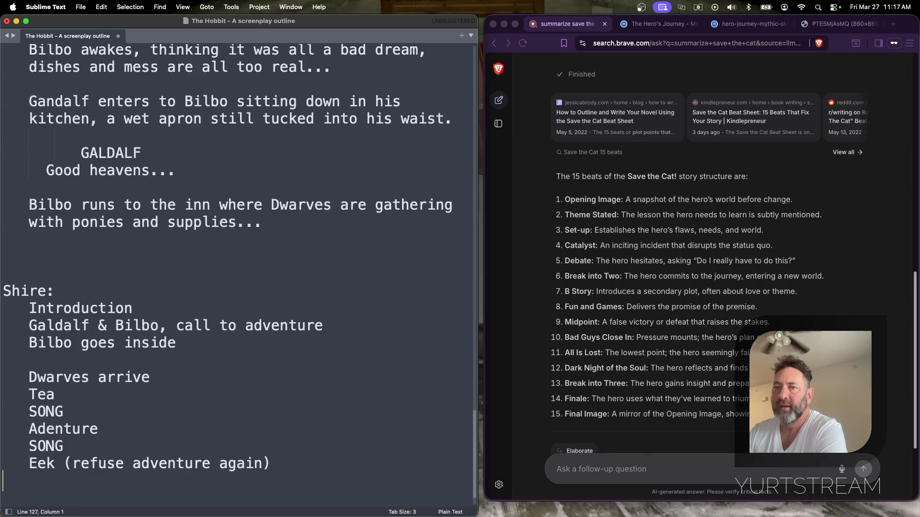
{"action": "key", "text": "ctrl+z"}
- Join each SONG onto the previous line, giving 'Tea SONG' and 'Adenture SONG'
{"action": "key", "text": "Up"}
{"action": "key", "text": "Up"}
{"action": "key", "text": "Up"}
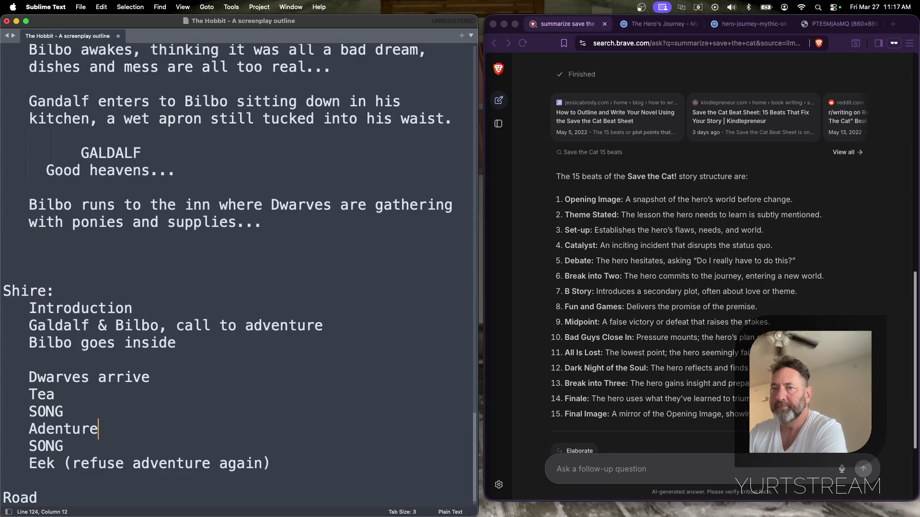
{"action": "key", "text": "shift+Left"}
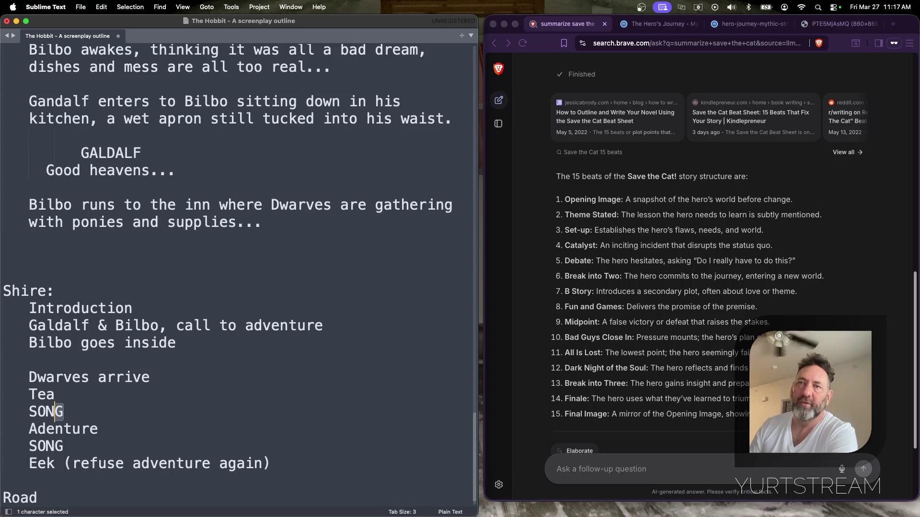
{"action": "key", "text": "shift+Left"}
{"action": "key", "text": "shift+Left"}
{"action": "key", "text": "shift+Left"}
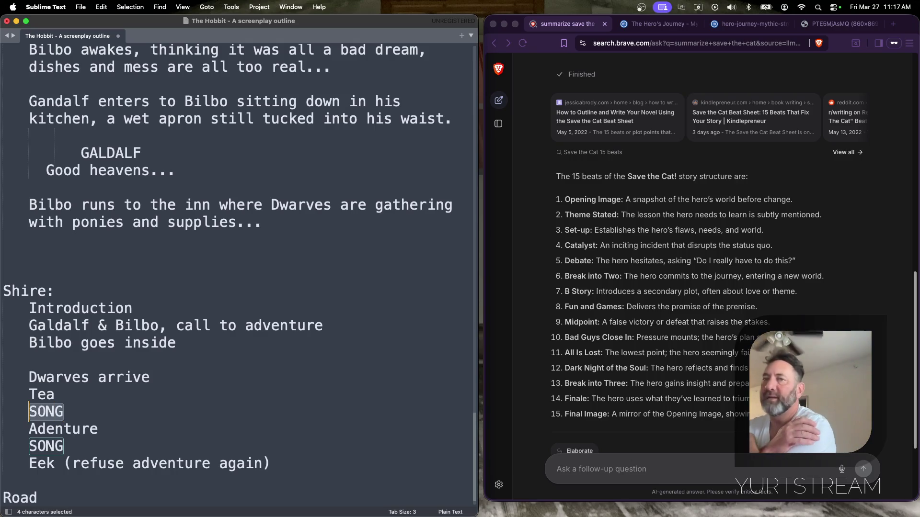
{"action": "key", "text": "Left"}
{"action": "key", "text": "BackSpace"}
{"action": "key", "text": "BackSpace"}
{"action": "key", "text": "Down"}
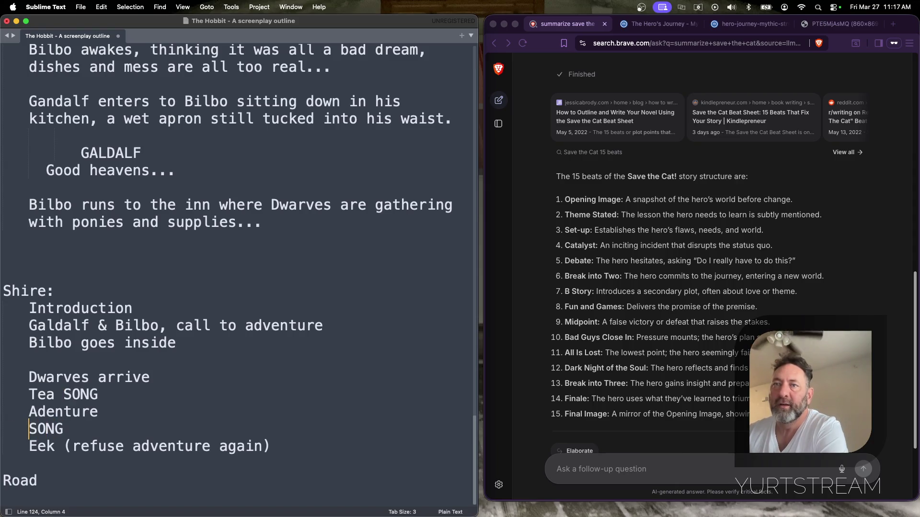
{"action": "key", "text": "BackSpace"}
{"action": "key", "text": "BackSpace"}
- Add a 'Map / Burglar' beat and start a 'Wake' beat on an indented line above Road
{"action": "key", "text": "Return"}
{"action": "type", "text": "Map"}
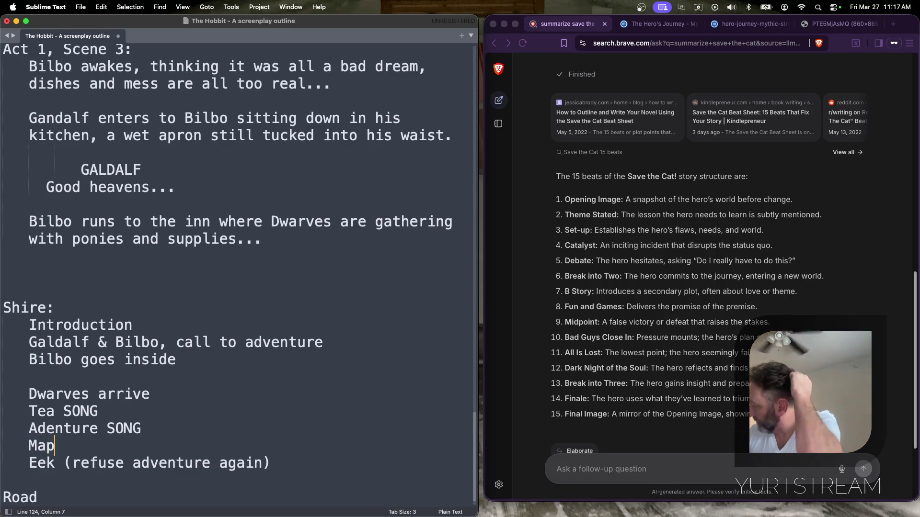
{"action": "type", "text": " / Burglar"}
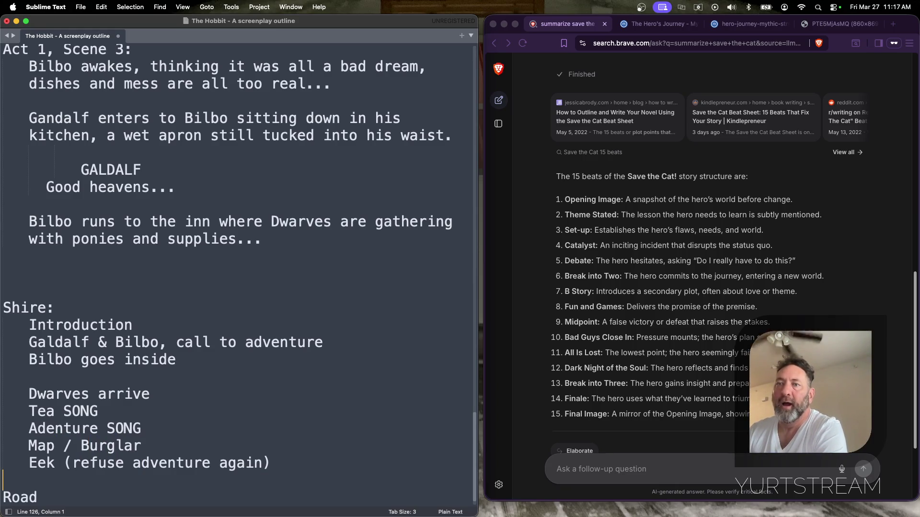
{"action": "key", "text": "Up"}
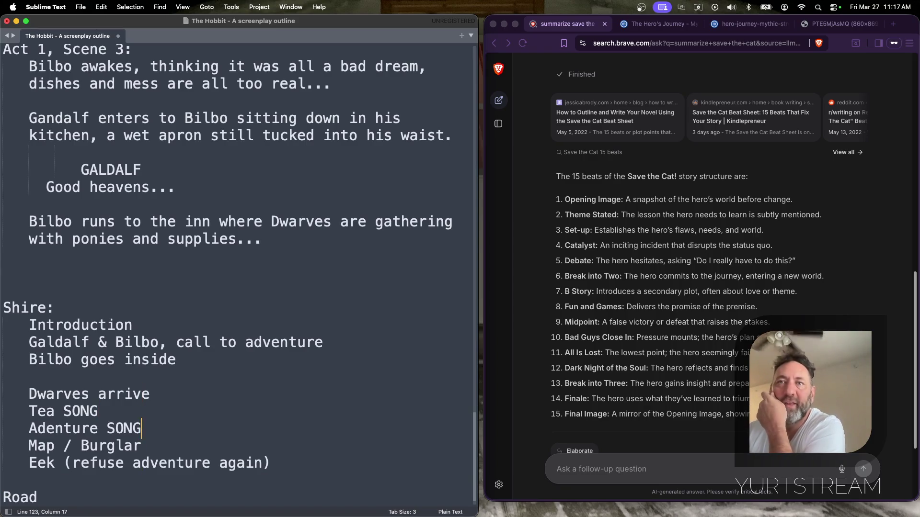
{"action": "key", "text": "Return"}
{"action": "key", "text": "Tab"}
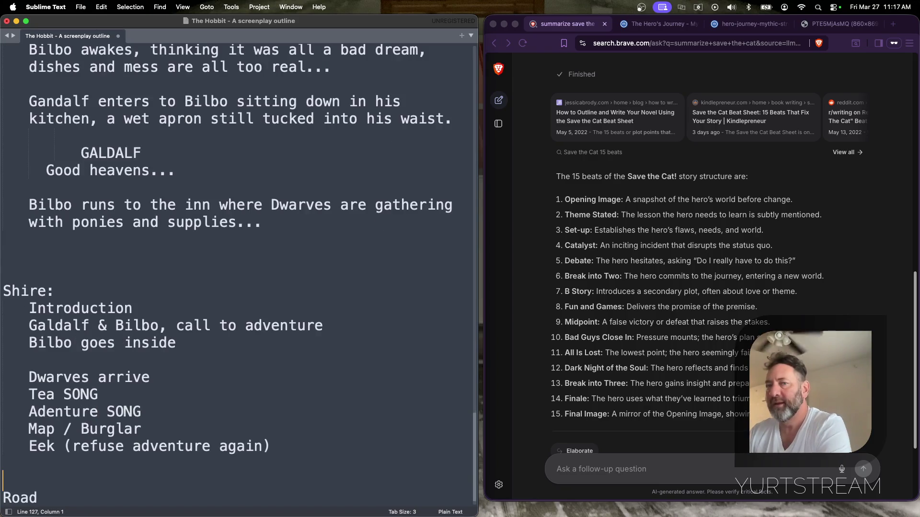
{"action": "type", "text": "Wake"}
{"action": "key", "text": "Return"}
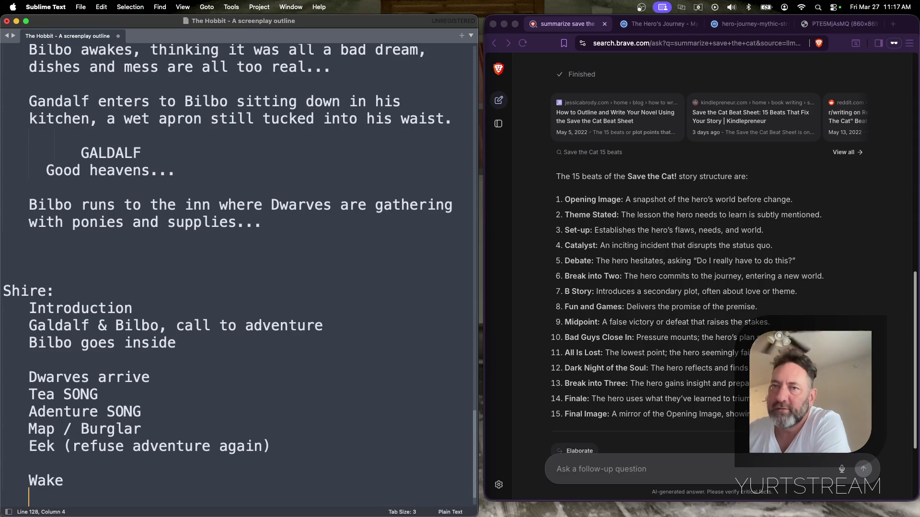
- Write the 'Wake / Washing up' beat with a blank line kept before Road
{"action": "key", "text": "shift+Up"}
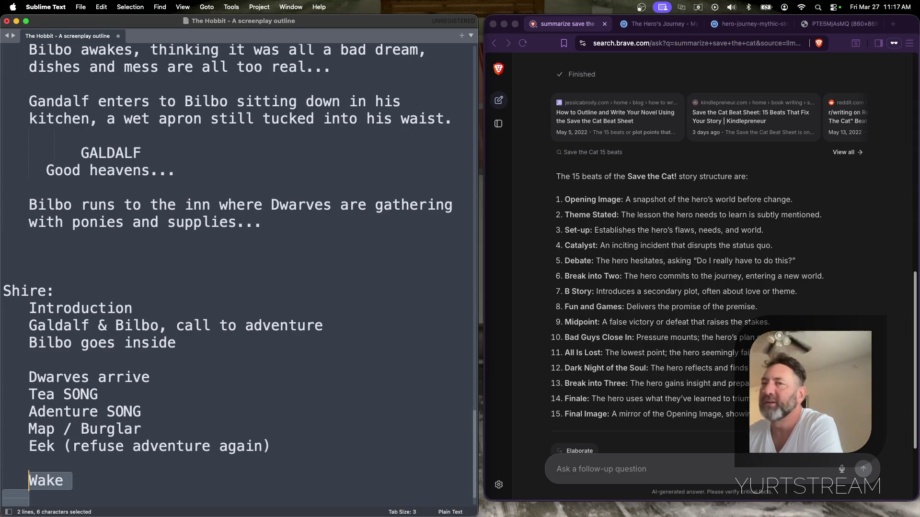
{"action": "key", "text": "Right"}
{"action": "key", "text": "Return"}
{"action": "key", "text": "BackSpace"}
{"action": "type", "text": "Road"}
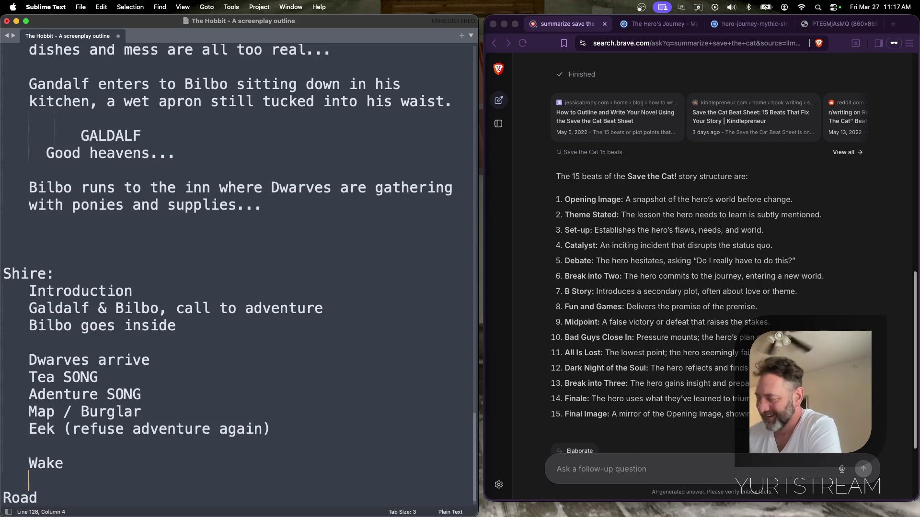
{"action": "key", "text": "BackSpace"}
{"action": "type", "text": "/ Washing up"}
{"action": "key", "text": "Return"}
{"action": "type", "text": "Galdna"}
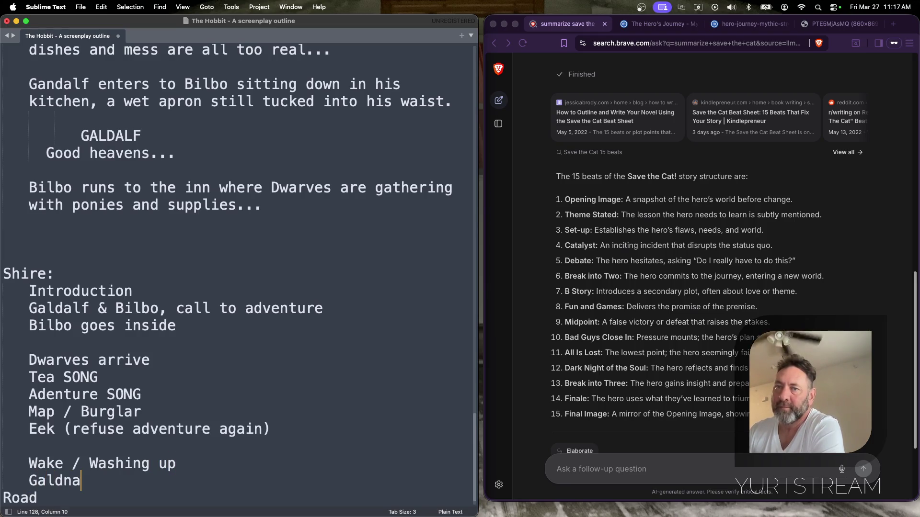
- Add the beat 'Galdalf: Great Oliphants!'
{"action": "key", "text": "BackSpace"}
{"action": "key", "text": "BackSpace"}
{"action": "type", "text": "alf"}
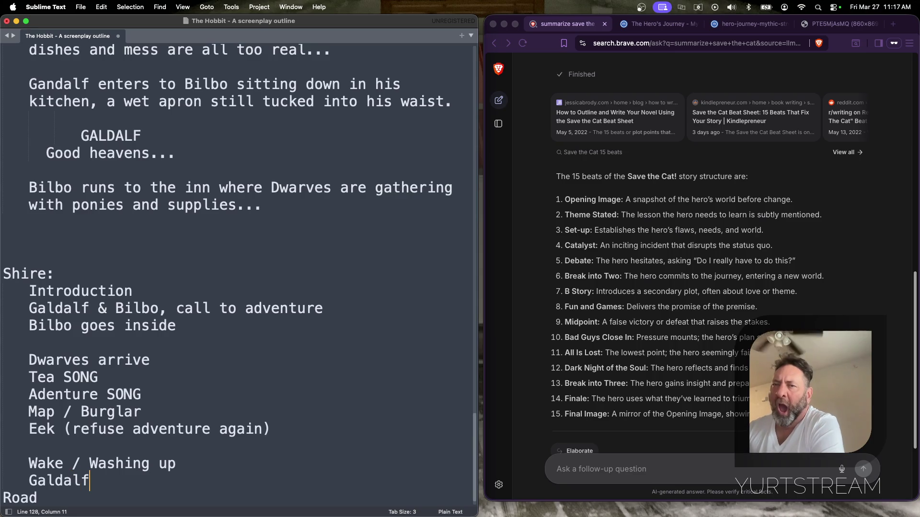
{"action": "type", "text": "; G"}
{"action": "key", "text": "BackSpace"}
{"action": "key", "text": "BackSpace"}
{"action": "key", "text": "BackSpace"}
{"action": "type", "text": ": Great "}
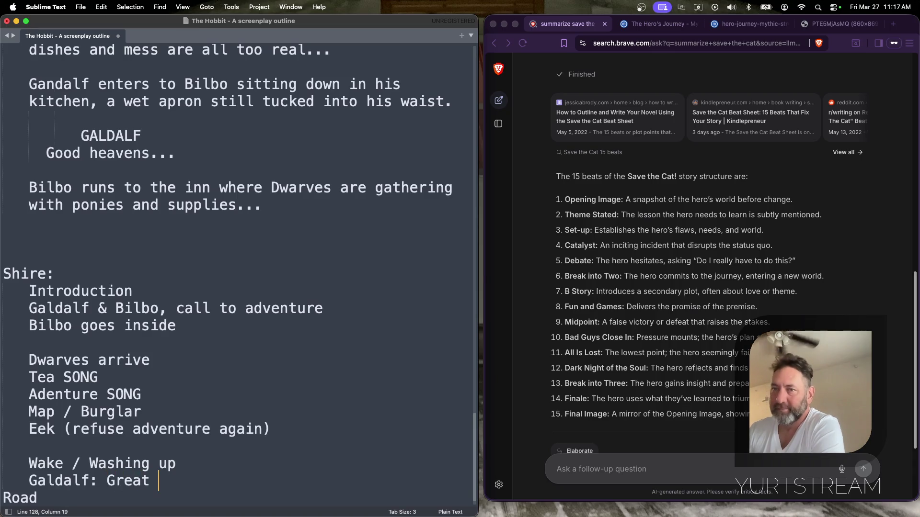
{"action": "type", "text": "Oliphants!"}
{"action": "key", "text": "Return"}
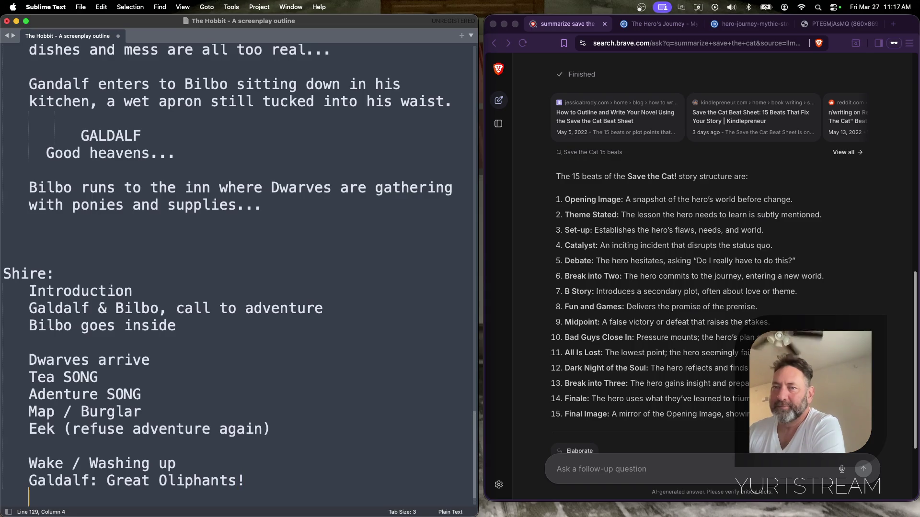
{"action": "type", "text": "Run to"}
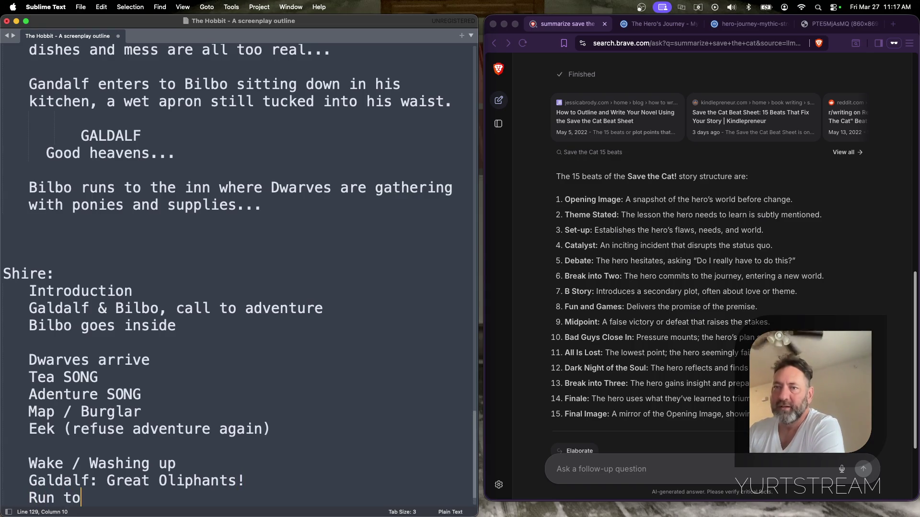
- Add 'Inn' and 'Depart' beats, replacing the 'Run to' wording, then move back up the list
{"action": "key", "text": "BackSpace"}
{"action": "key", "text": "BackSpace"}
{"action": "key", "text": "BackSpace"}
{"action": "key", "text": "BackSpace"}
{"action": "key", "text": "BackSpace"}
{"action": "key", "text": "BackSpace"}
{"action": "type", "text": "Inn"}
{"action": "key", "text": "Return"}
{"action": "key", "text": "BackSpace"}
{"action": "key", "text": "Tab"}
{"action": "type", "text": "Depart"}
{"action": "key", "text": "Return"}
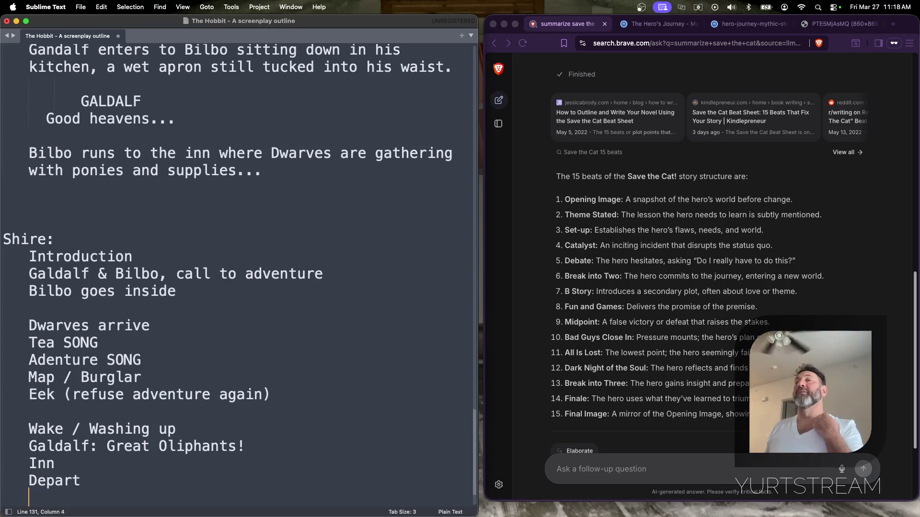
{"action": "key", "text": "Up"}
{"action": "key", "text": "Up"}
{"action": "key", "text": "Up"}
{"action": "key", "text": "Up"}
{"action": "key", "text": "Up"}
{"action": "key", "text": "Up"}
{"action": "key", "text": "Up"}
{"action": "key", "text": "Up"}
{"action": "key", "text": "Up"}
{"action": "key", "text": "Up"}
{"action": "key", "text": "Up"}
{"action": "key", "text": "Up"}
{"action": "key", "text": "Up"}
{"action": "key", "text": "Down"}
{"action": "key", "text": "Down"}
{"action": "key", "text": "Down"}
{"action": "key", "text": "Down"}
{"action": "key", "text": "Down"}
{"action": "key", "text": "Down"}
{"action": "key", "text": "Down"}
{"action": "key", "text": "Down"}
{"action": "key", "text": "Down"}
{"action": "key", "text": "Down"}
{"action": "key", "text": "Down"}
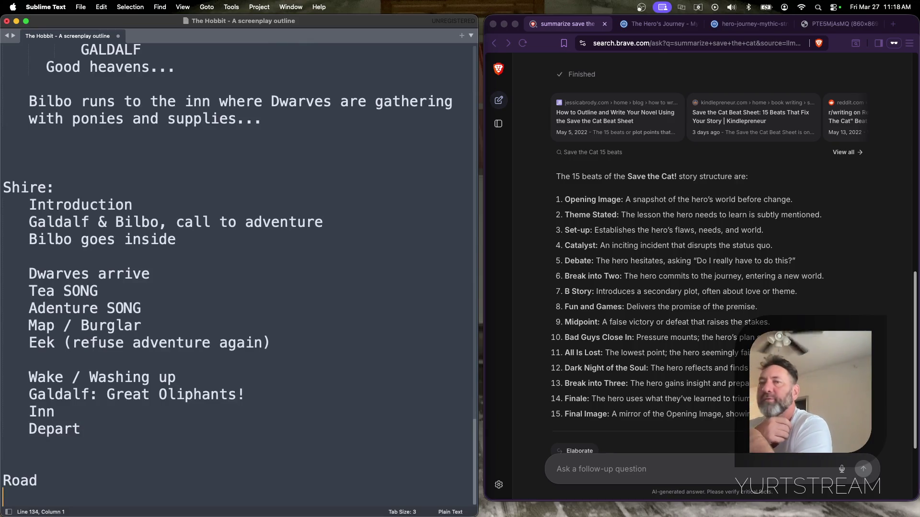
{"action": "type", "text": "10 I"}
- Make the indented timing note read '---> 10 Minutes' with a blank line after it, closing the Shire list
{"action": "key", "text": "BackSpace"}
{"action": "type", "text": "Minutes"}
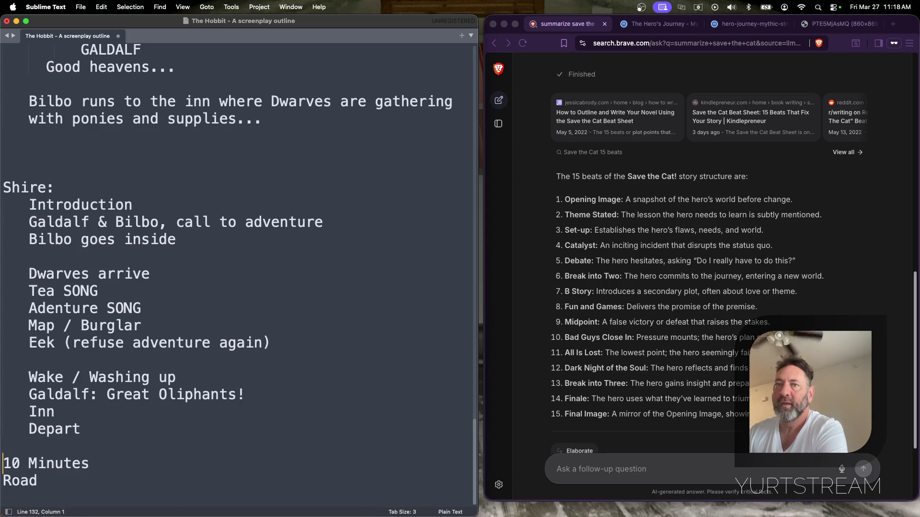
{"action": "key", "text": "Tab"}
{"action": "type", "text": "---"}
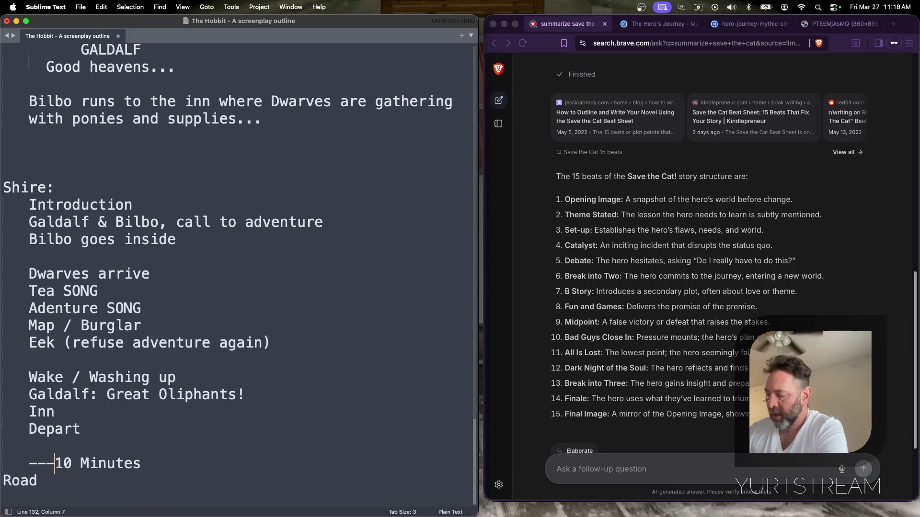
{"action": "type", "text": ">"}
{"action": "key", "text": "Return"}
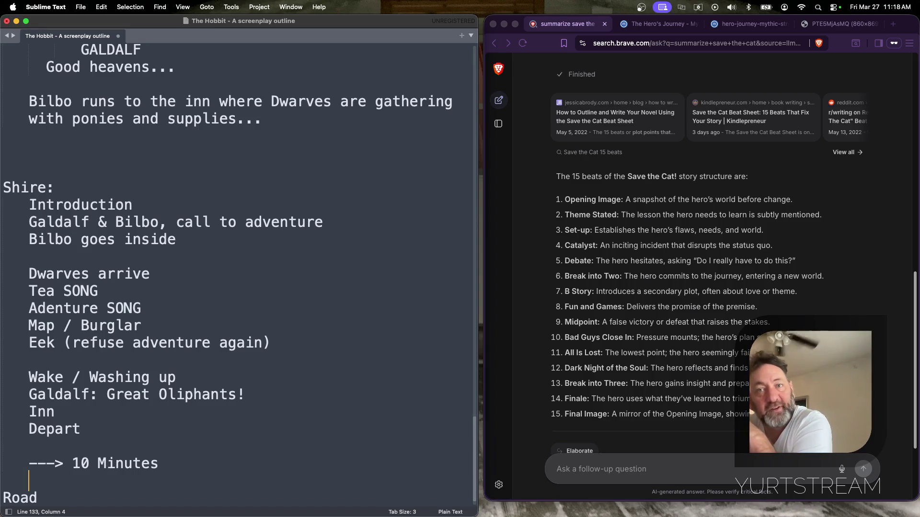
{"action": "key", "text": "Up"}
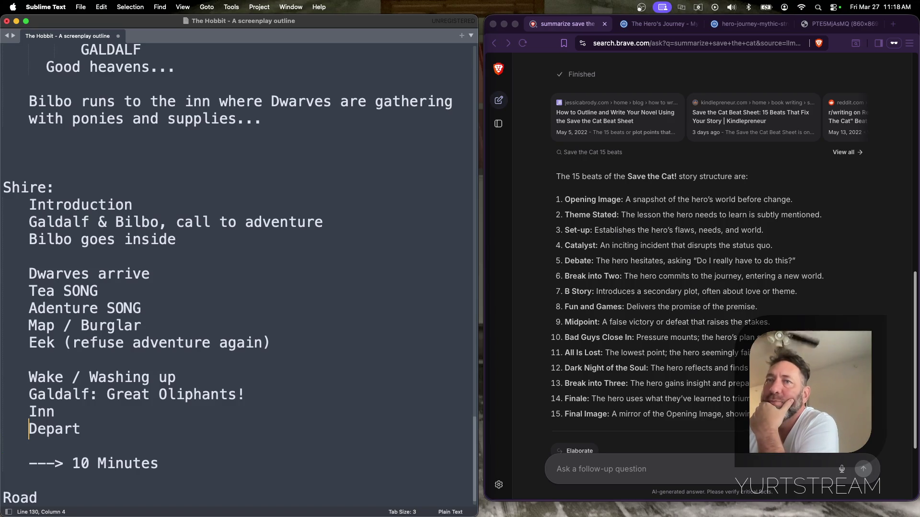
{"action": "key", "text": "Up"}
{"action": "key", "text": "Up"}
{"action": "key", "text": "Up"}
{"action": "key", "text": "Down"}
{"action": "key", "text": "Down"}
{"action": "key", "text": "Down"}
{"action": "key", "text": "Down"}
{"action": "key", "text": "Down"}
{"action": "key", "text": "Down"}
{"action": "key", "text": "Down"}
{"action": "key", "text": "Down"}
{"action": "key", "text": "Down"}
{"action": "key", "text": "Down"}
{"action": "key", "text": "Down"}
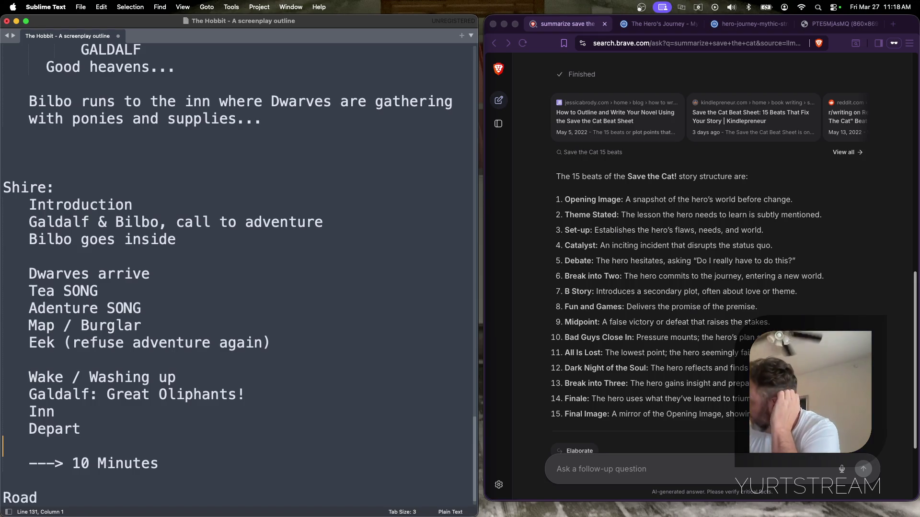
{"action": "key", "text": "Down"}
{"action": "key", "text": "Down"}
{"action": "key", "text": "Down"}
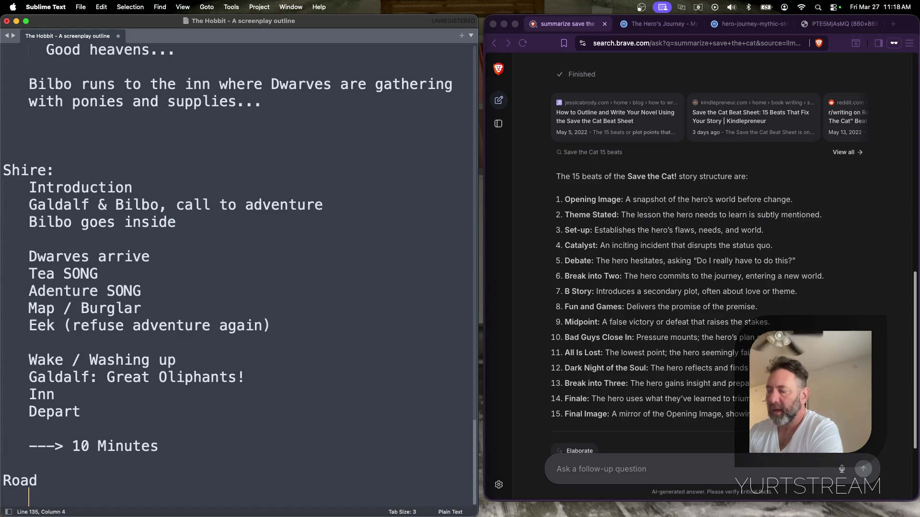
{"action": "type", "text": "Pleasant"}
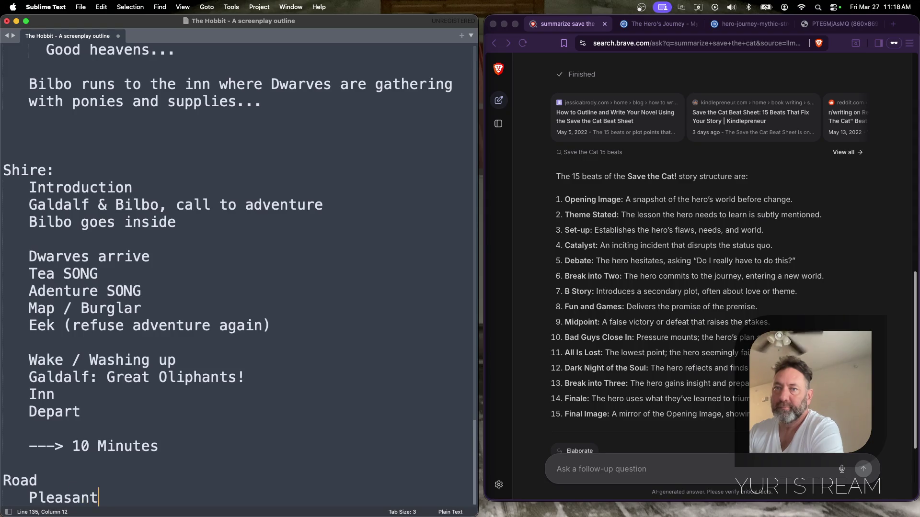
- Add rain beat lines under Road, then delete the Rainy beat
{"action": "key", "text": "Return"}
{"action": "type", "text": "Rain"}
{"action": "key", "text": "Return"}
{"action": "key", "text": "BackSpace"}
{"action": "key", "text": "BackSpace"}
{"action": "type", "text": "y"}
{"action": "key", "text": "Return"}
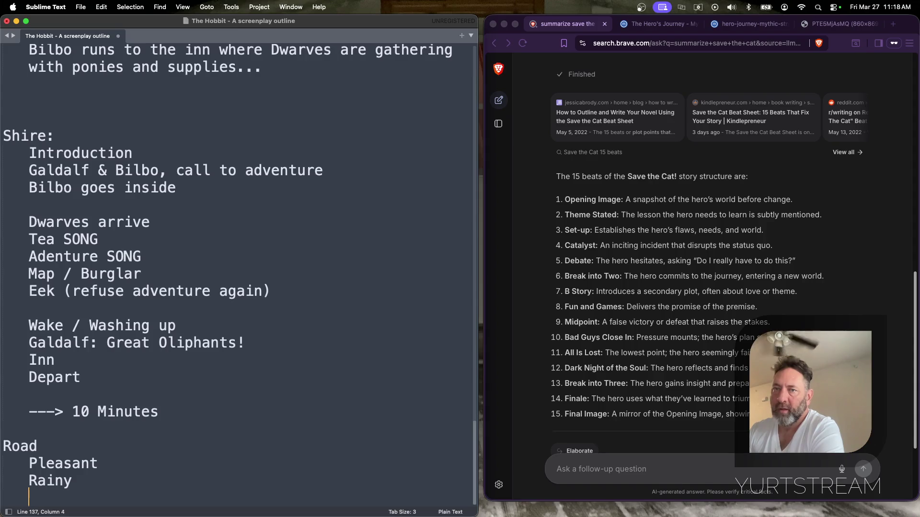
{"action": "type", "text": "Losing po"}
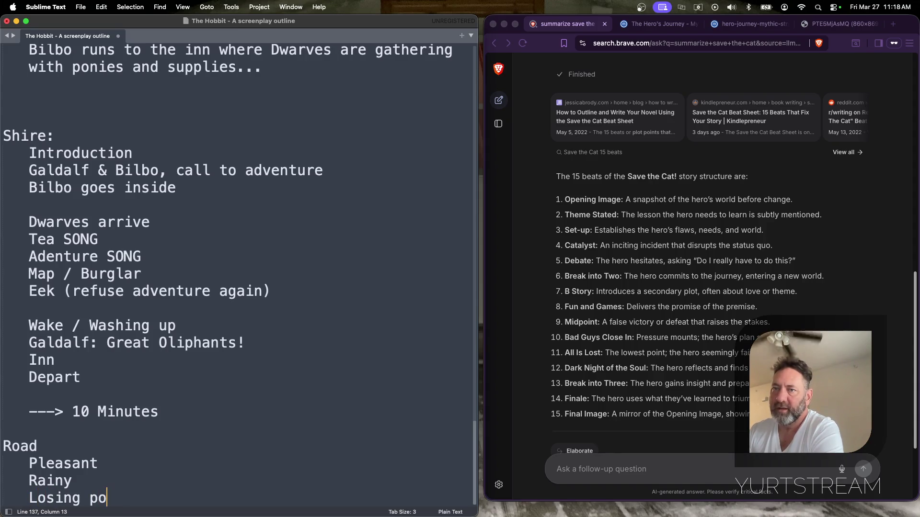
{"action": "type", "text": "ines crossinfg riverin Rail"}
{"action": "key", "text": "Up"}
{"action": "key", "text": "super+shift+Left"}
{"action": "key", "text": "BackSpace"}
{"action": "key", "text": "BackSpace"}
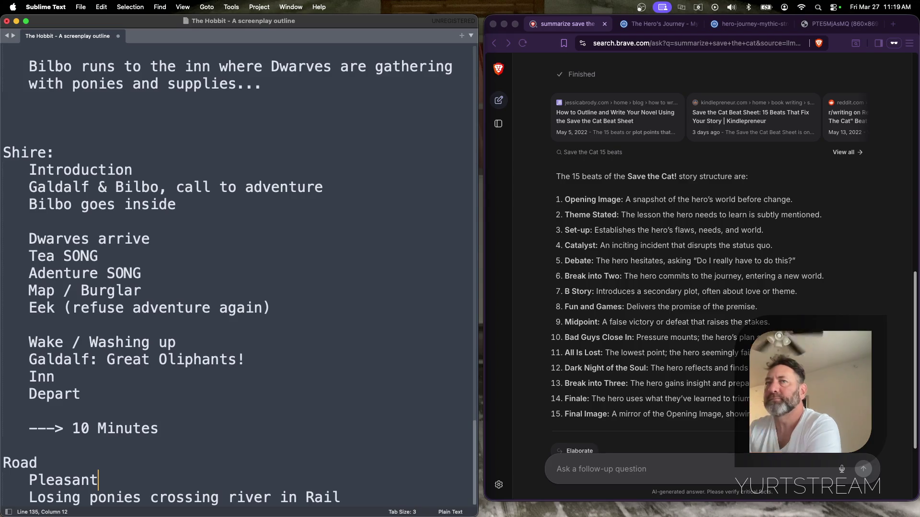
- Add the beats 'Losing ponies crossing river in Rail' and 'Lighting a fire' under Road:
{"action": "key", "text": "Up"}
{"action": "type", "text": ":"}
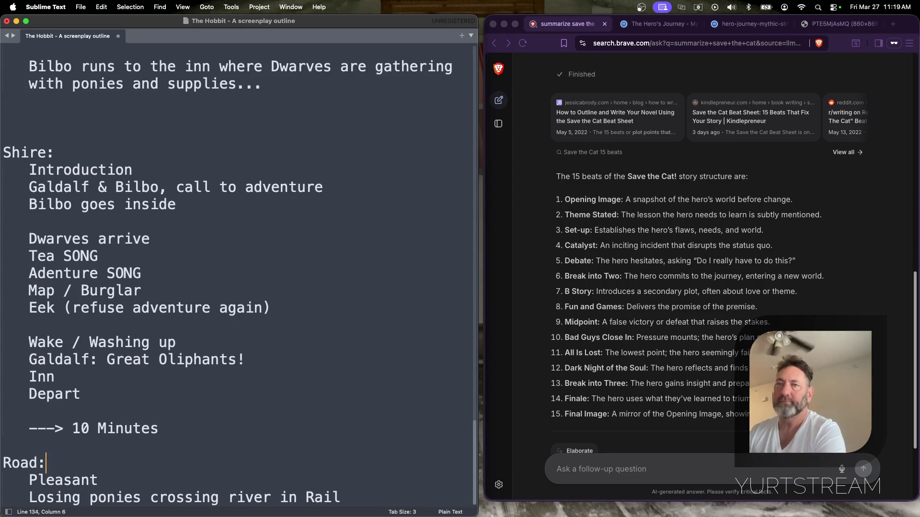
{"action": "key", "text": "Down"}
{"action": "key", "text": "Down"}
{"action": "key", "text": "super+Right"}
{"action": "key", "text": "Return"}
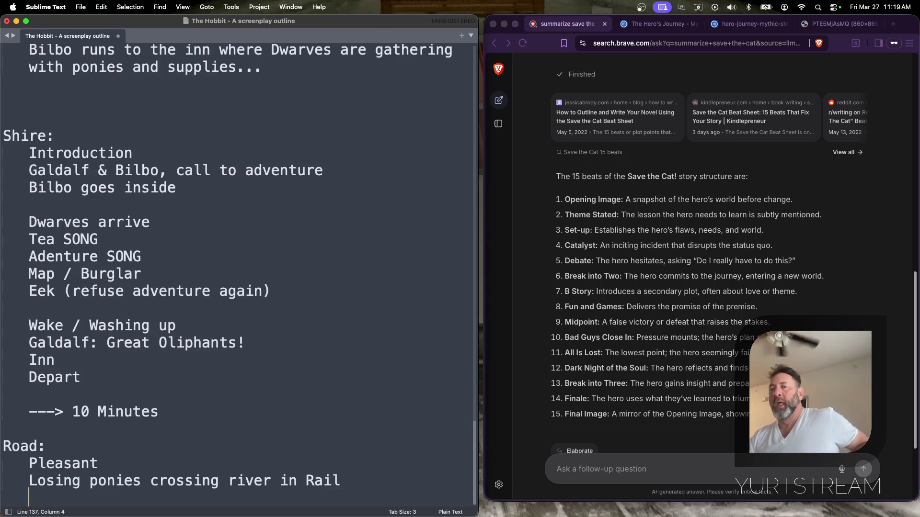
{"action": "type", "text": "Lighting a fire"}
{"action": "key", "text": "Return"}
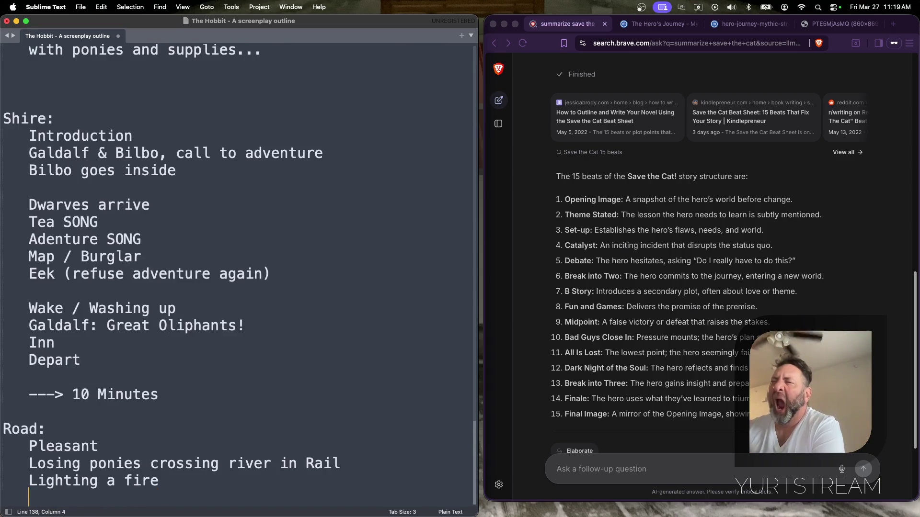
- Select and deselect the Road beats and the Pleasant line, ending at Depart
{"action": "key", "text": "shift+Up"}
{"action": "key", "text": "shift+Up"}
{"action": "key", "text": "shift+Up"}
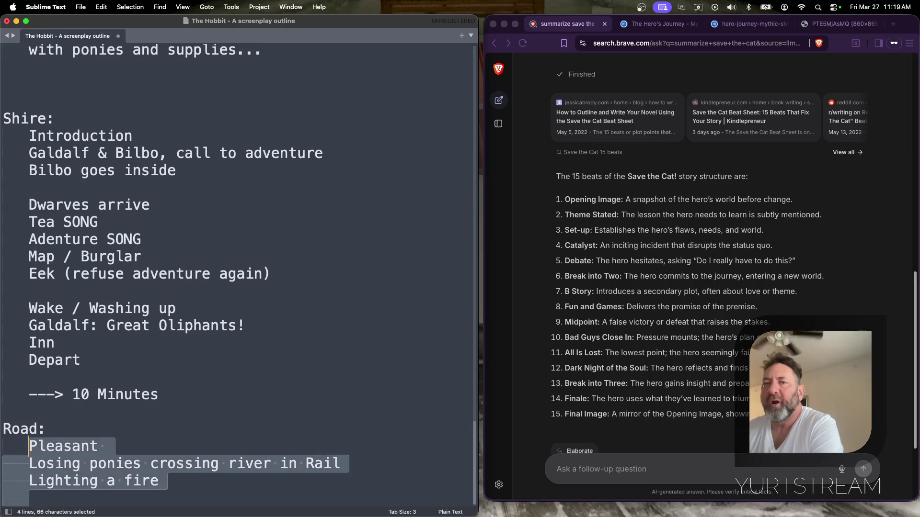
{"action": "key", "text": "Down"}
{"action": "key", "text": "Up"}
{"action": "key", "text": "shift+Down"}
{"action": "key", "text": "shift+Down"}
{"action": "key", "text": "shift+Down"}
{"action": "key", "text": "Up"}
{"action": "key", "text": "Down"}
{"action": "key", "text": "shift+Down"}
{"action": "key", "text": "Up"}
{"action": "key", "text": "Up"}
{"action": "key", "text": "Down"}
{"action": "key", "text": "shift+Down"}
{"action": "key", "text": "Up"}
{"action": "key", "text": "Left"}
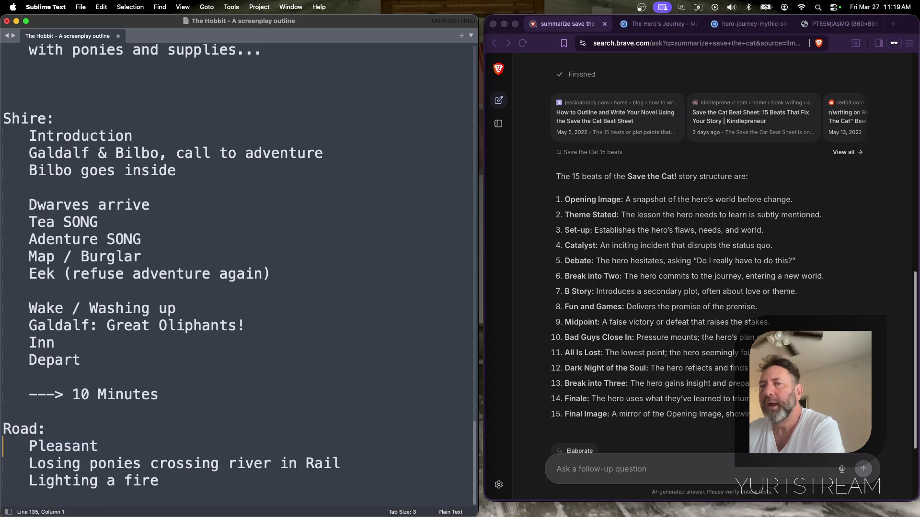
{"action": "key", "text": "Up"}
{"action": "key", "text": "Up"}
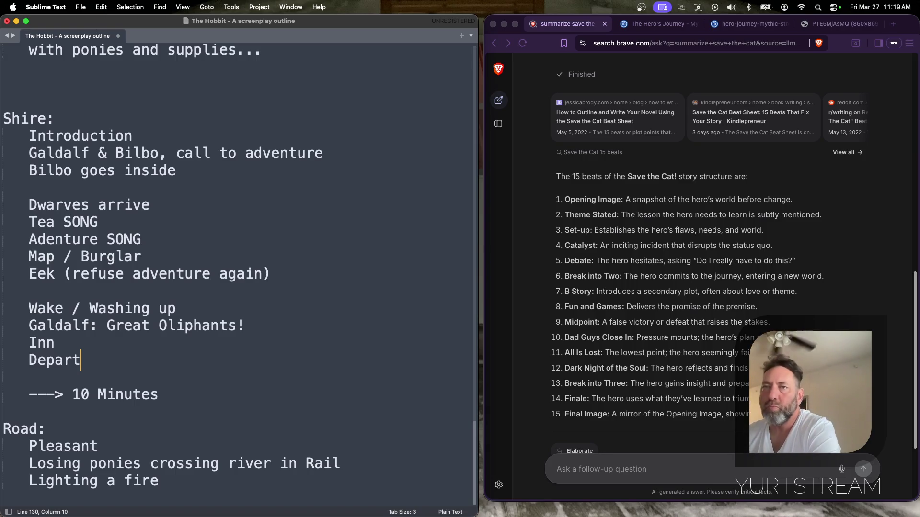
- Cut Depart from the Shire list and paste it in front of Pleasant
{"action": "key", "text": "shift+Up"}
{"action": "key", "text": "shift+Left"}
{"action": "key", "text": "shift+Left"}
{"action": "key", "text": "shift+Left"}
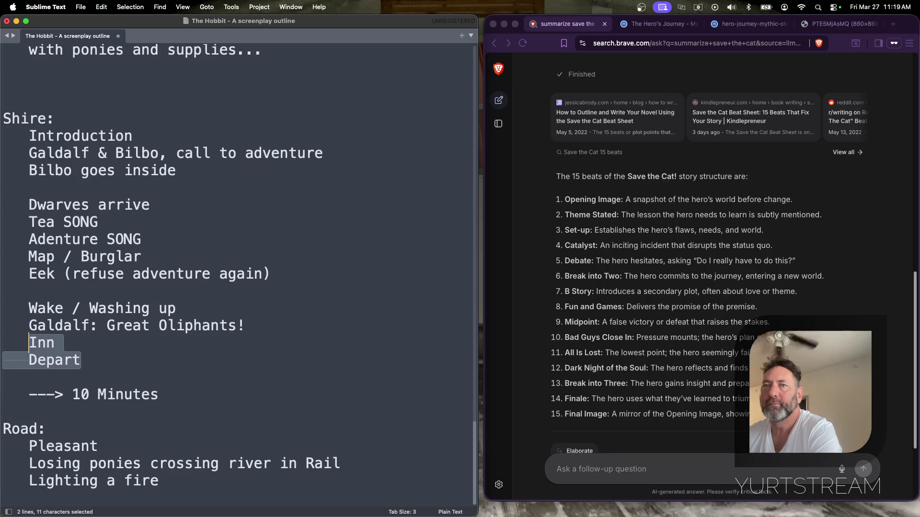
{"action": "key", "text": "shift+Down"}
{"action": "key", "text": "super+x"}
{"action": "key", "text": "Down"}
{"action": "key", "text": "Down"}
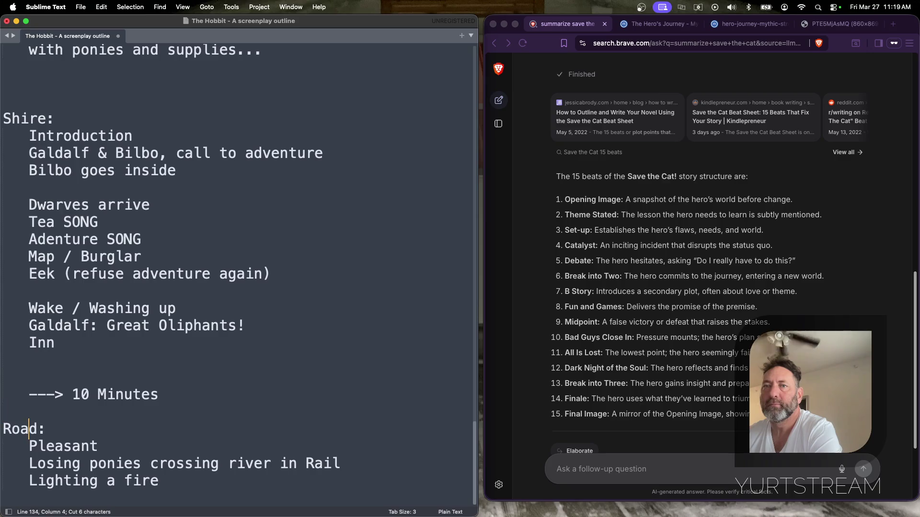
{"action": "key", "text": "Down"}
{"action": "key", "text": "super+v"}
{"action": "key", "text": "Return"}
{"action": "key", "text": "super+z"}
{"action": "type", "text": "/"}
- Save the outline, then move Depart back below Inn in the Shire list
{"action": "key", "text": "super+s"}
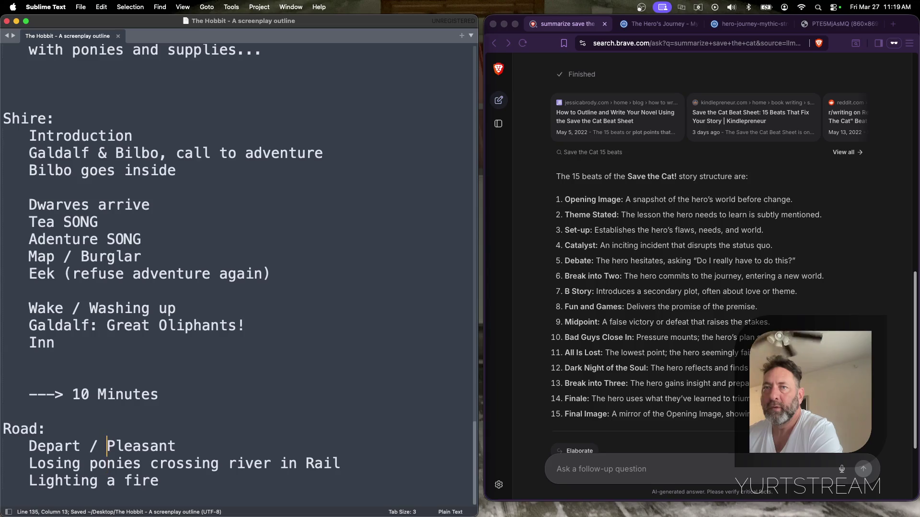
{"action": "key", "text": "super+z"}
{"action": "key", "text": "shift+Home"}
{"action": "key", "text": "super+x"}
{"action": "key", "text": "Up"}
{"action": "key", "text": "Up"}
{"action": "key", "text": "Up"}
{"action": "key", "text": "super+v"}
- Cut the Pleasant beat and tidy an indented empty line under Road for Raining
{"action": "key", "text": "Down"}
{"action": "key", "text": "Down"}
{"action": "key", "text": "Down"}
{"action": "key", "text": "Down"}
{"action": "key", "text": "Down"}
{"action": "key", "text": "Right"}
{"action": "key", "text": "Right"}
{"action": "key", "text": "Right"}
{"action": "key", "text": "shift+Home"}
{"action": "key", "text": "super+x"}
{"action": "key", "text": "Up"}
{"action": "key", "text": "Up"}
{"action": "key", "text": "Up"}
{"action": "key", "text": "Up"}
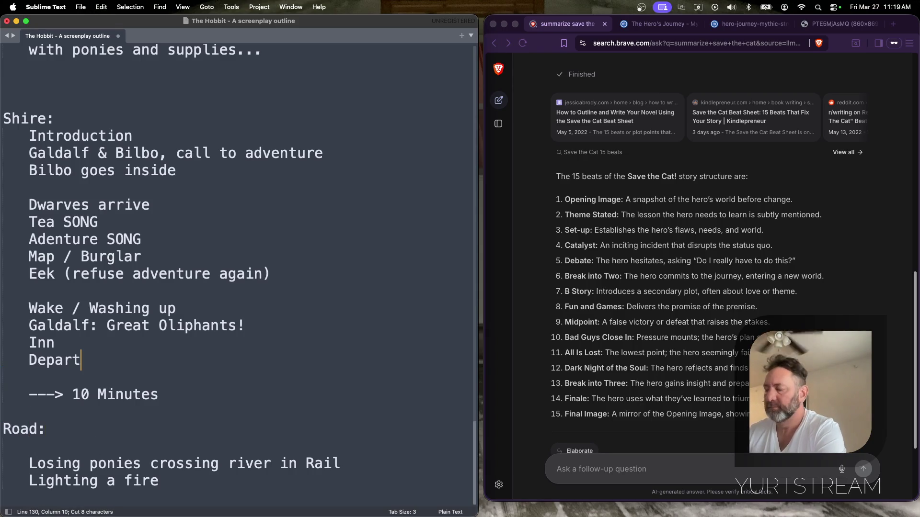
{"action": "key", "text": "Down"}
{"action": "key", "text": "Down"}
{"action": "key", "text": "Down"}
{"action": "key", "text": "Down"}
{"action": "key", "text": "BackSpace"}
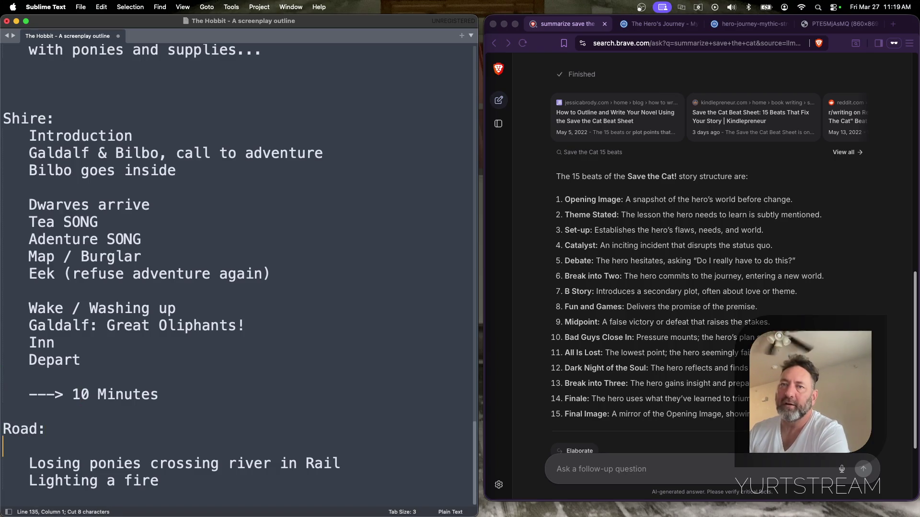
{"action": "key", "text": "BackSpace"}
{"action": "key", "text": "Return"}
{"action": "key", "text": "Tab"}
{"action": "type", "text": "Raining"}
{"action": "key", "text": "Down"}
{"action": "key", "text": "Down"}
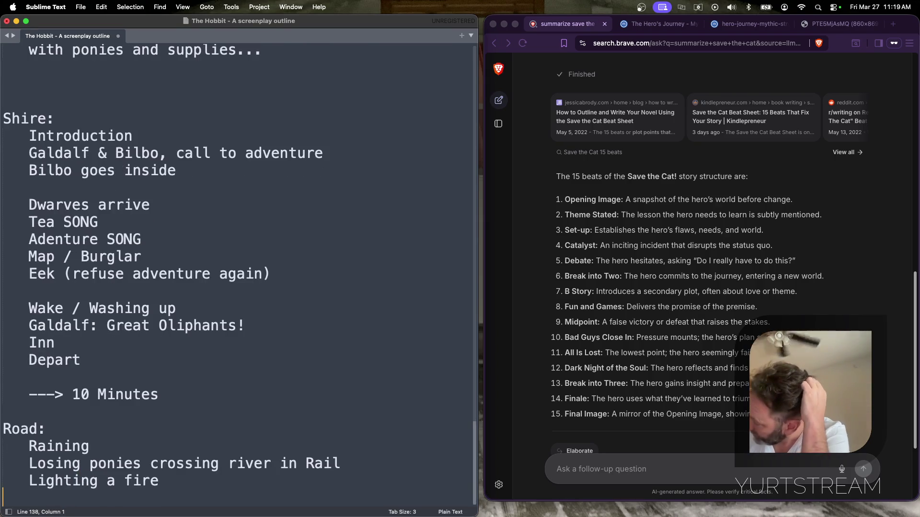
- Change the fire beat to read 'Trying to Light a fire'
{"action": "key", "text": "Left"}
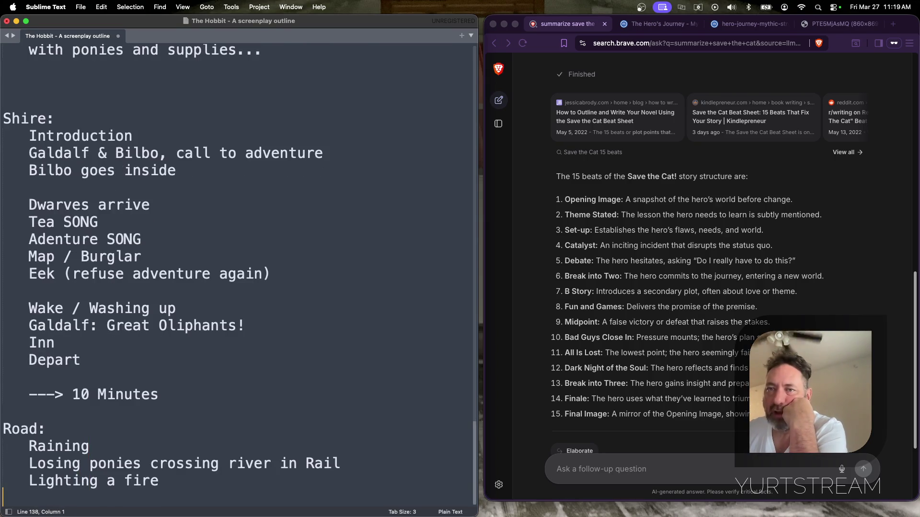
{"action": "key", "text": "Left"}
{"action": "key", "text": "Left"}
{"action": "key", "text": "Left"}
{"action": "key", "text": "Left"}
{"action": "key", "text": "Left"}
{"action": "type", "text": "TRIHNG TO"}
{"action": "key", "text": "Left"}
{"action": "key", "text": "Left"}
{"action": "key", "text": "Left"}
{"action": "key", "text": "Left"}
{"action": "key", "text": "BackSpace"}
{"action": "key", "text": "BackSpace"}
{"action": "key", "text": "BackSpace"}
{"action": "key", "text": "BackSpace"}
{"action": "type", "text": "RYIN"}
{"action": "key", "text": "BackSpace"}
{"action": "key", "text": "BackSpace"}
{"action": "key", "text": "BackSpace"}
{"action": "key", "text": "BackSpace"}
{"action": "type", "text": "rying"}
{"action": "key", "text": "Right"}
{"action": "key", "text": "shift+Right"}
{"action": "key", "text": "shift+Right"}
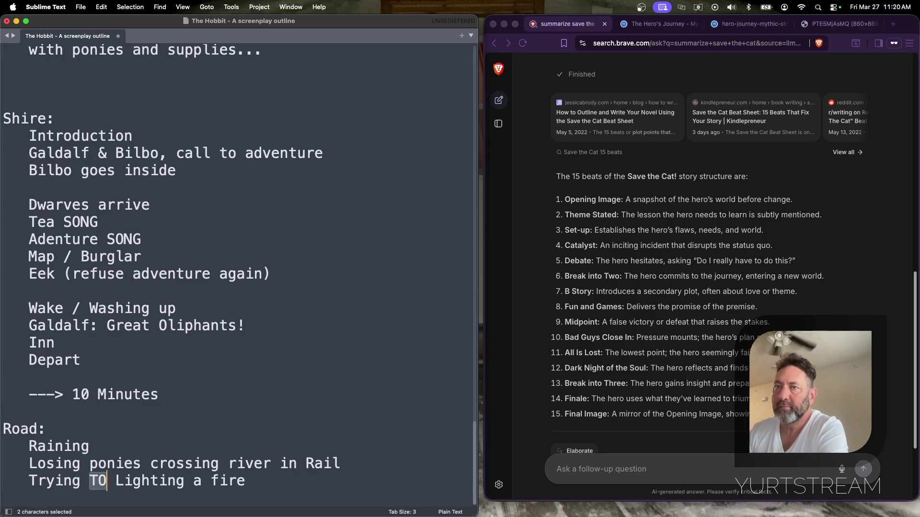
{"action": "type", "text": "to"}
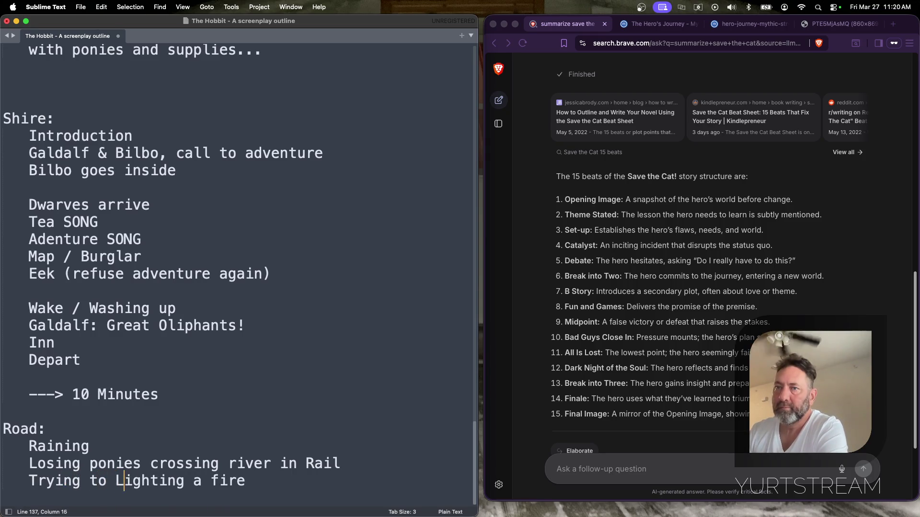
{"action": "key", "text": "Right"}
{"action": "key", "text": "shift+Right"}
{"action": "key", "text": "shift+Right"}
{"action": "key", "text": "shift+Right"}
{"action": "key", "text": "BackSpace"}
{"action": "key", "text": "End"}
- Add Lookout and Trolls beats below the fire beat, with blank space after
{"action": "key", "text": "Return"}
{"action": "key", "text": "Tab"}
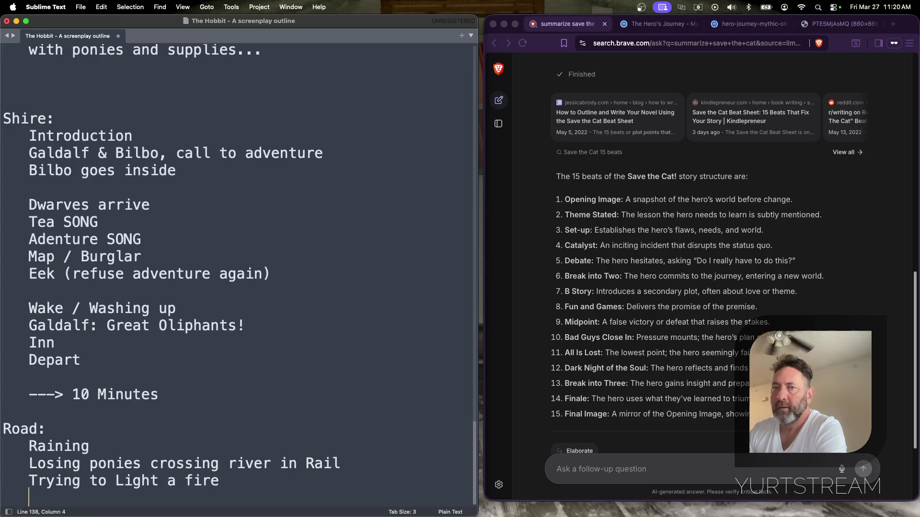
{"action": "type", "text": "Looki"}
{"action": "key", "text": "BackSpace"}
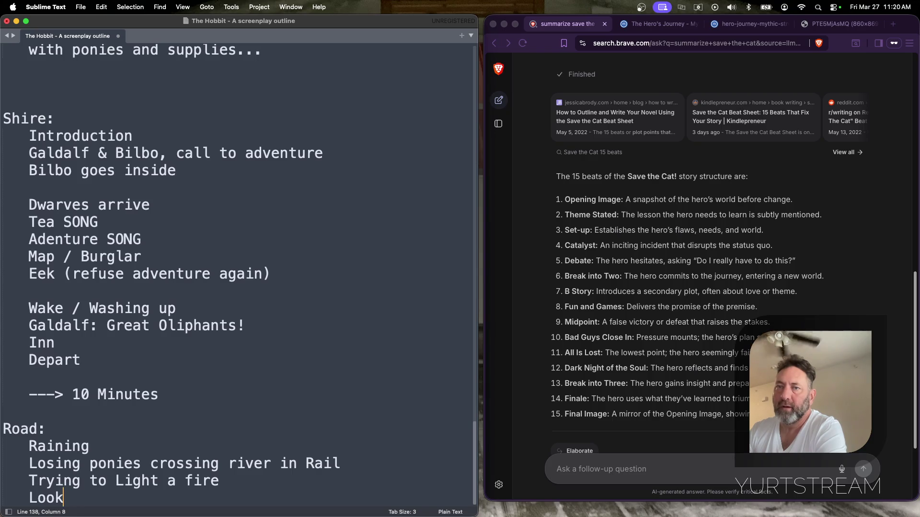
{"action": "type", "text": "out"}
{"action": "key", "text": "Return"}
{"action": "type", "text": "Trol"}
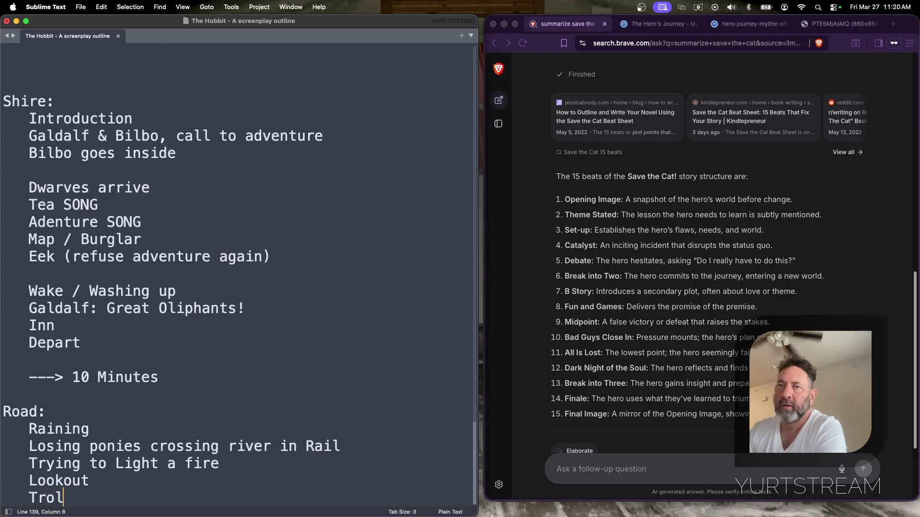
{"action": "type", "text": "ls"}
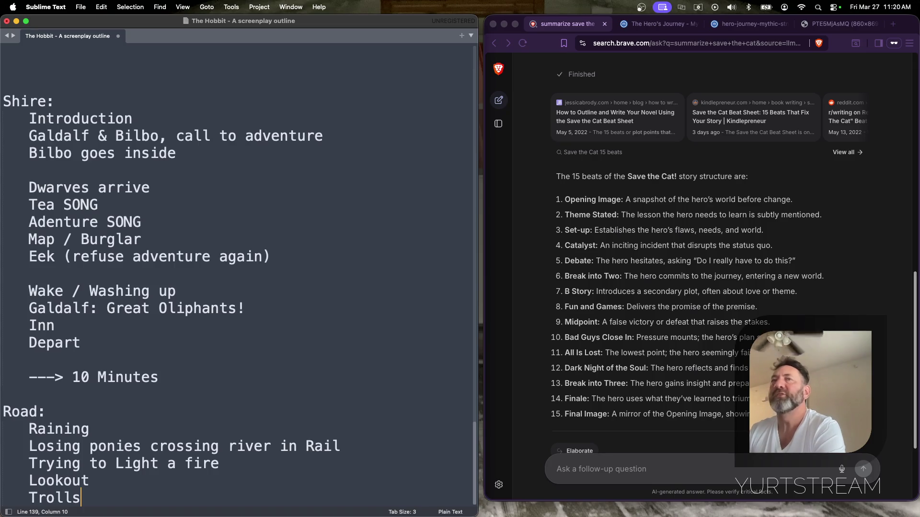
{"action": "key", "text": "Return"}
{"action": "key", "text": "Return"}
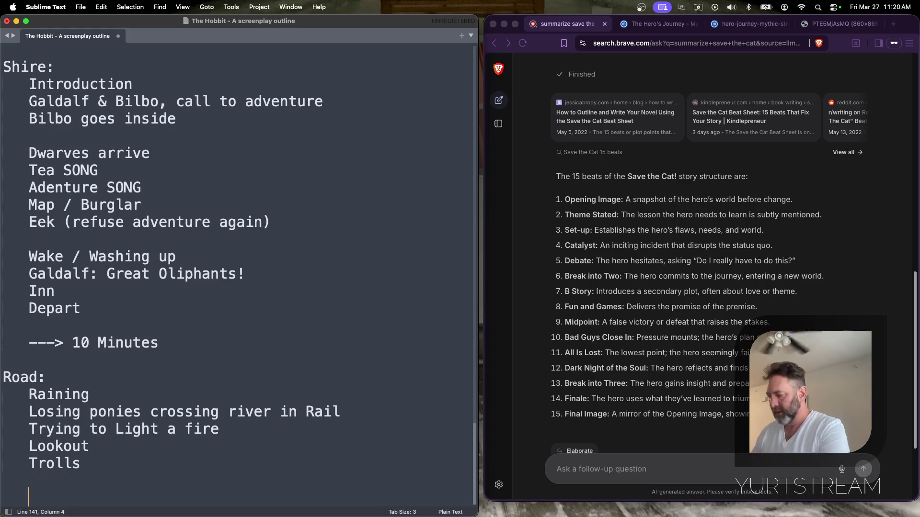
{"action": "key", "text": "Return"}
{"action": "key", "text": "Return"}
- Start the locations list with Shire, Road and Trolls on separate lines
{"action": "key", "text": "Return"}
{"action": "key", "text": "Return"}
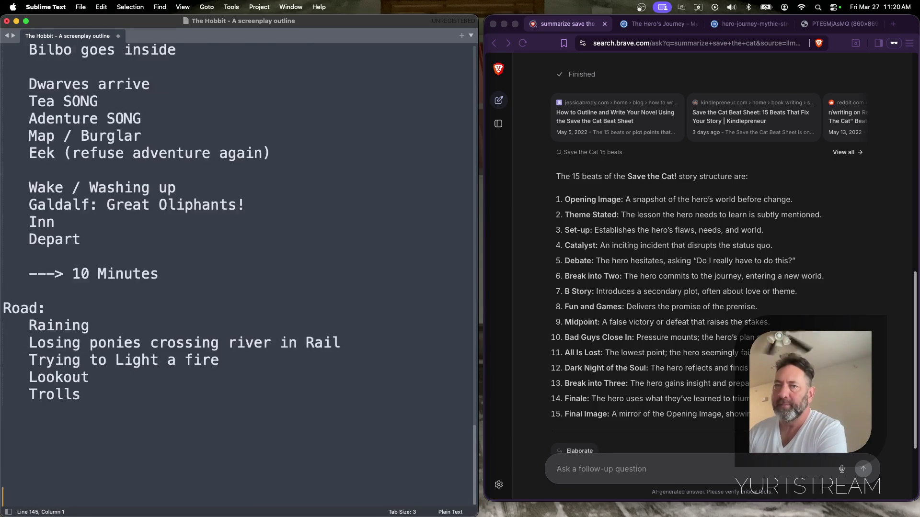
{"action": "key", "text": "Return"}
{"action": "type", "text": "Shir"}
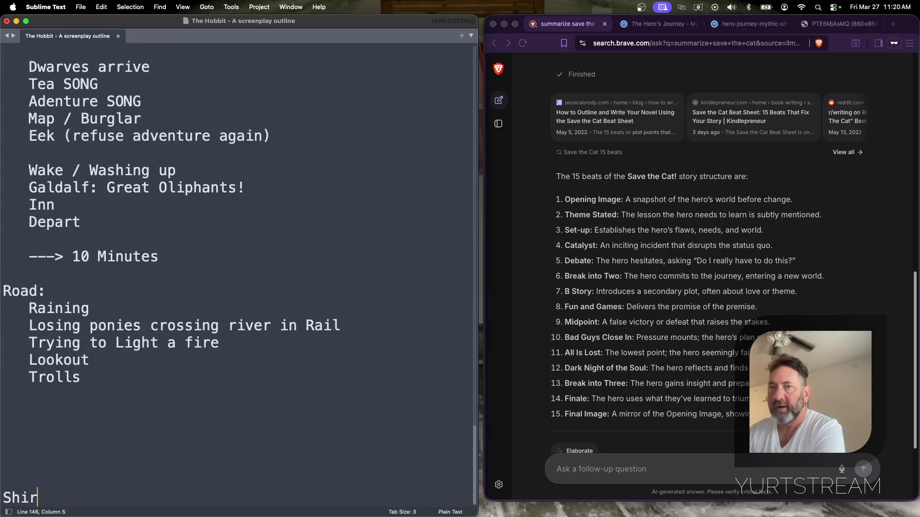
{"action": "type", "text": "e"}
{"action": "key", "text": "Return"}
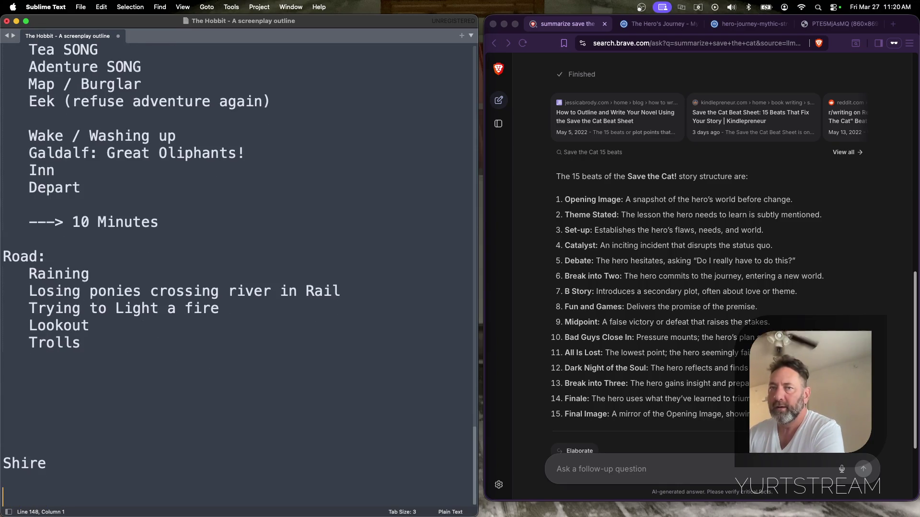
{"action": "type", "text": "Road"}
{"action": "key", "text": "Return"}
{"action": "type", "text": "Trolls"}
{"action": "key", "text": "Return"}
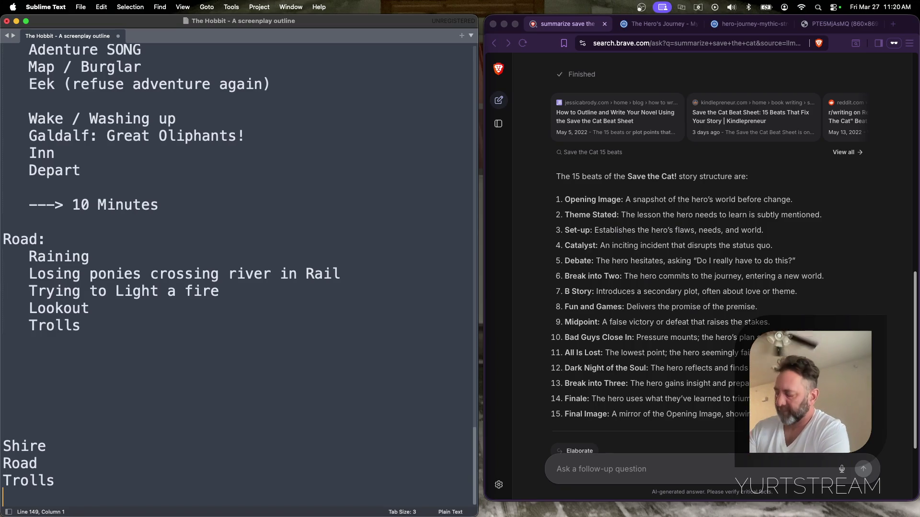
{"action": "key", "text": "Up"}
{"action": "key", "text": "Up"}
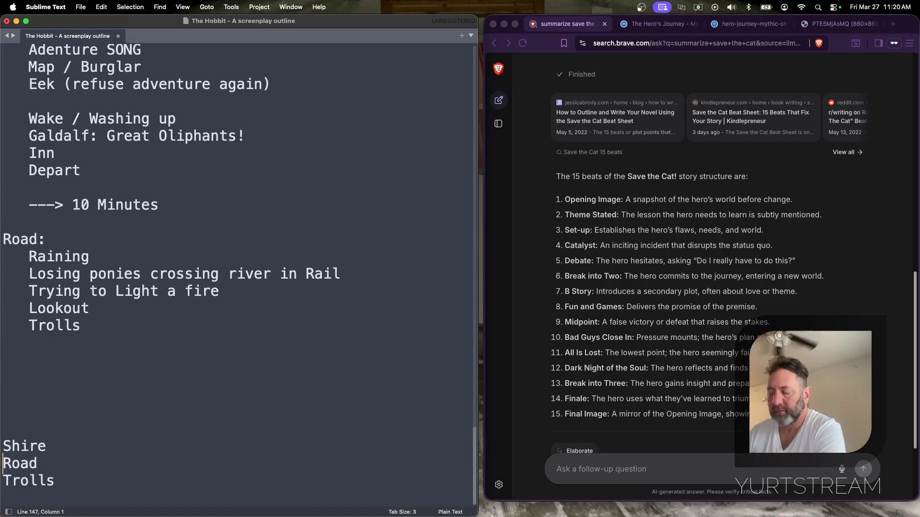
{"action": "key", "text": "Return"}
{"action": "key", "text": "super+z"}
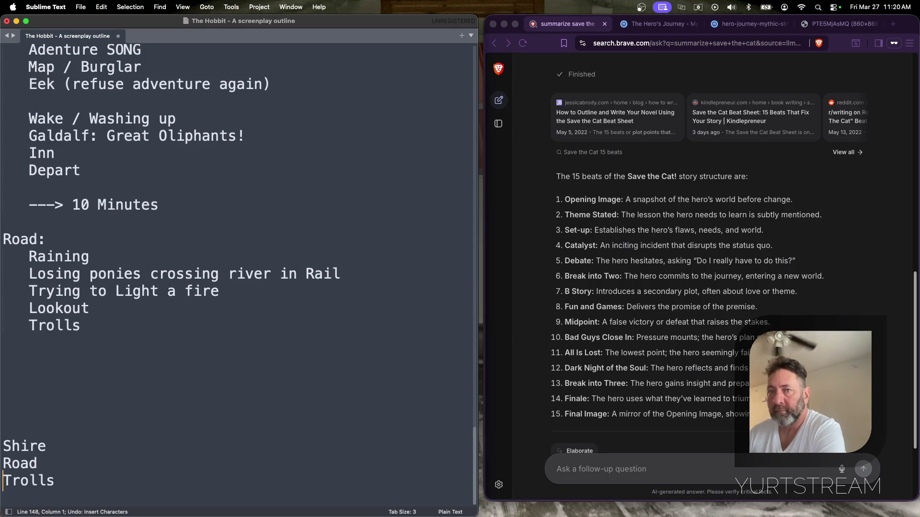
{"action": "type", "text": "Rivene"}
- Continue the list with Rivendell, Mountains, Goblins and Escape
{"action": "key", "text": "BackSpace"}
{"action": "type", "text": "dell"}
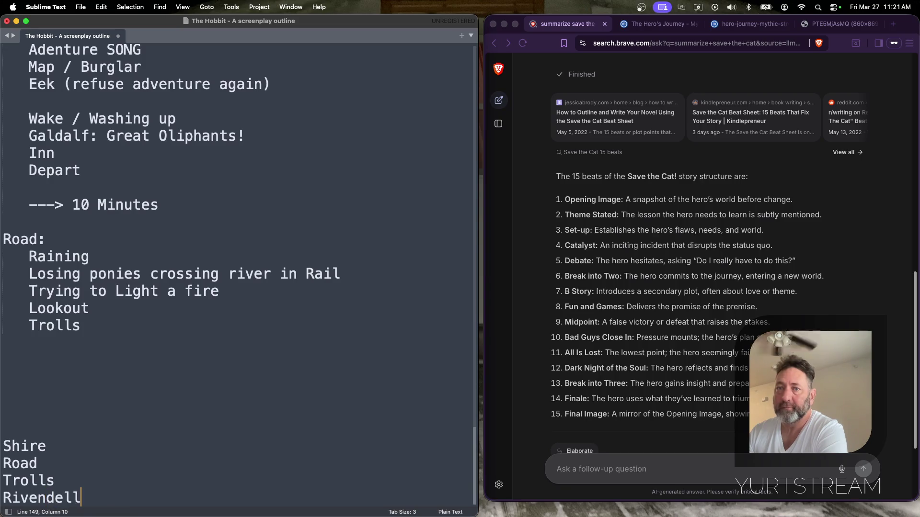
{"action": "key", "text": "Return"}
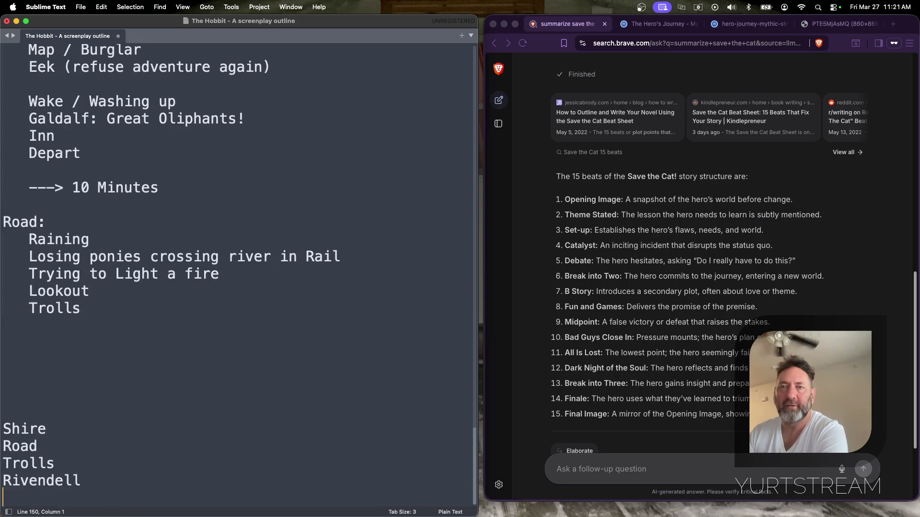
{"action": "type", "text": "Mountains"}
{"action": "key", "text": "Return"}
{"action": "type", "text": "Goblins"}
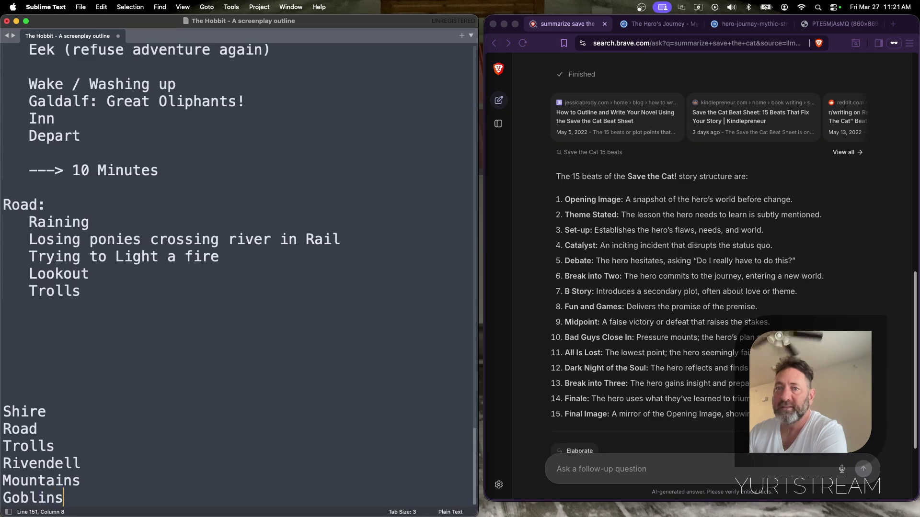
{"action": "key", "text": "Return"}
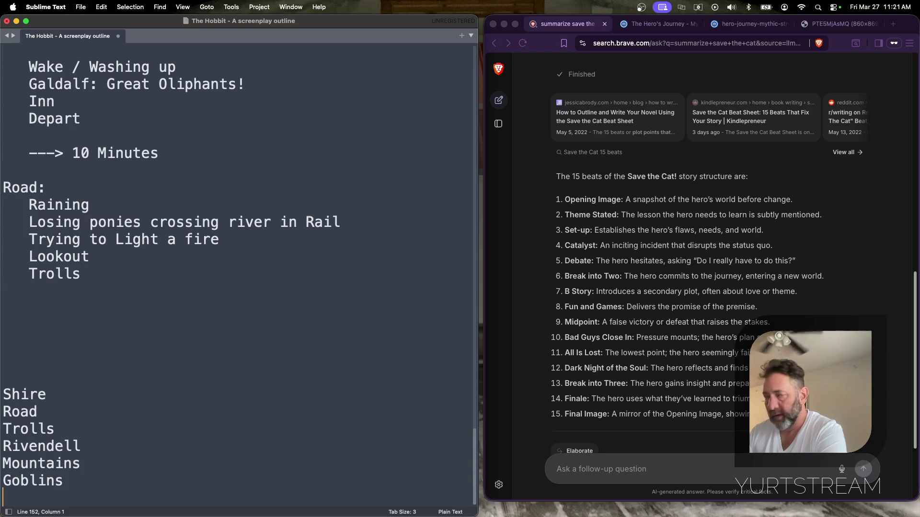
{"action": "type", "text": "Exa"}
{"action": "key", "text": "BackSpace"}
{"action": "key", "text": "BackSpace"}
{"action": "type", "text": "sap"}
{"action": "key", "text": "BackSpace"}
{"action": "key", "text": "BackSpace"}
{"action": "type", "text": "cape"}
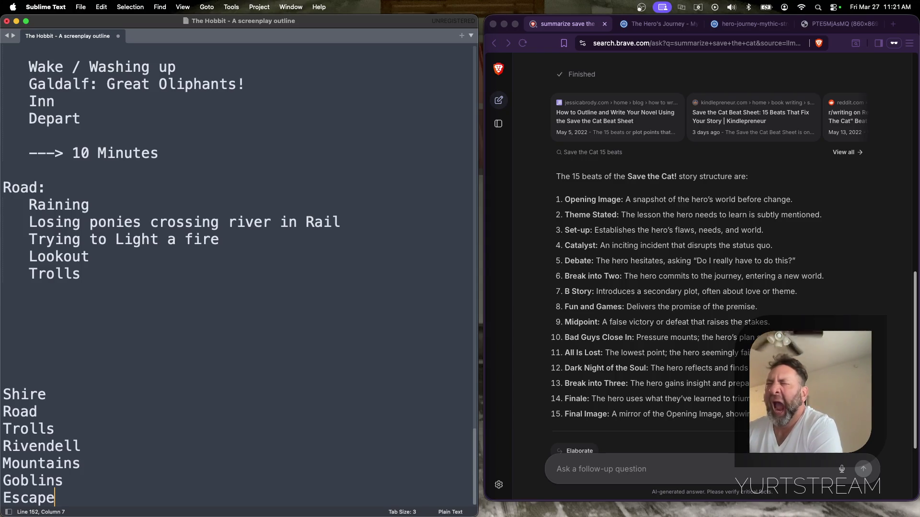
{"action": "type", "text": "/ Timme"}
- Extend Escape to 'Escape / Tunnels' and add Gollum below it
{"action": "key", "text": "BackSpace"}
{"action": "key", "text": "BackSpace"}
{"action": "key", "text": "BackSpace"}
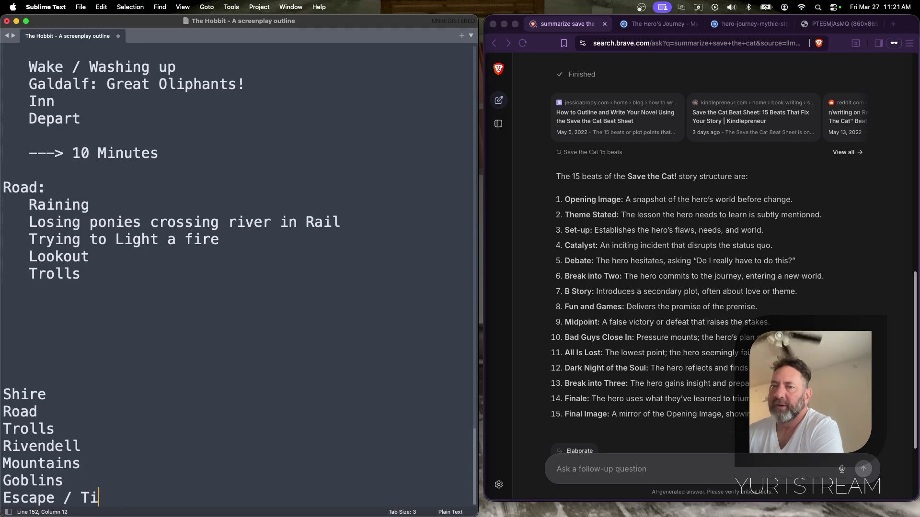
{"action": "key", "text": "BackSpace"}
{"action": "type", "text": "unell"}
{"action": "key", "text": "BackSpace"}
{"action": "key", "text": "BackSpace"}
{"action": "key", "text": "BackSpace"}
{"action": "type", "text": "nels"}
{"action": "key", "text": "Return"}
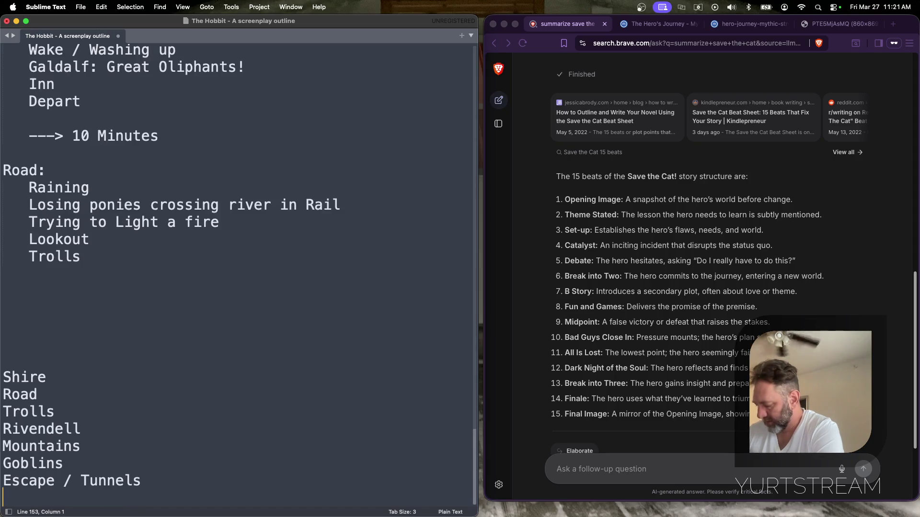
{"action": "type", "text": "Gollu"}
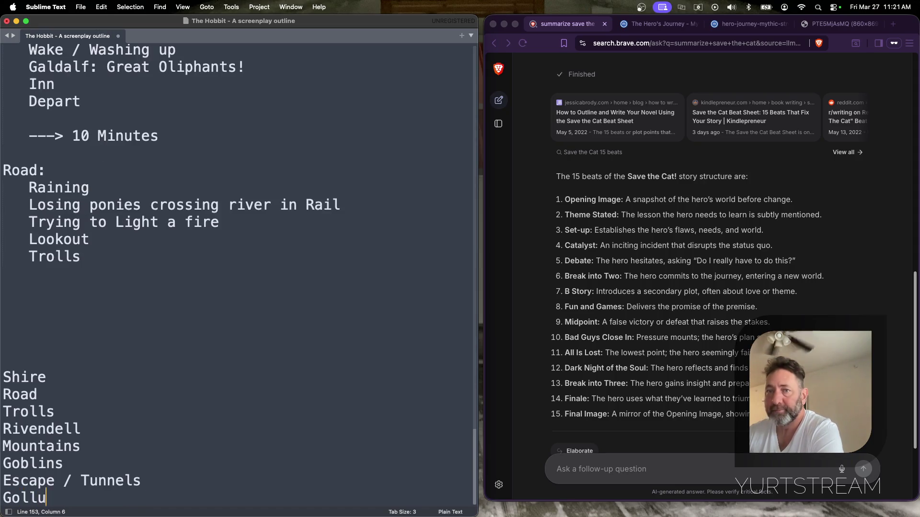
{"action": "type", "text": "m"}
{"action": "key", "text": "Return"}
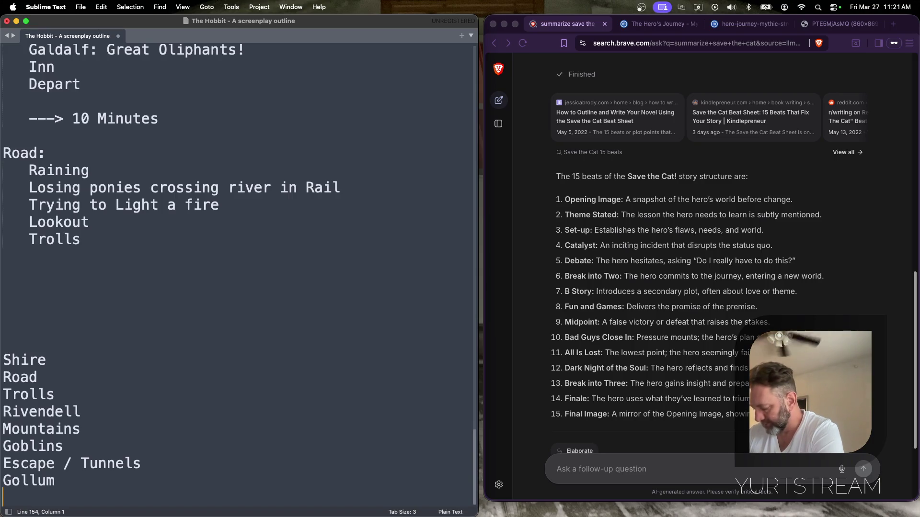
{"action": "type", "text": "Exa"}
- Add 'Escape / Reunited', Wolves and Eagles lines
{"action": "key", "text": "BackSpace"}
{"action": "key", "text": "BackSpace"}
{"action": "type", "text": "scape / Re"}
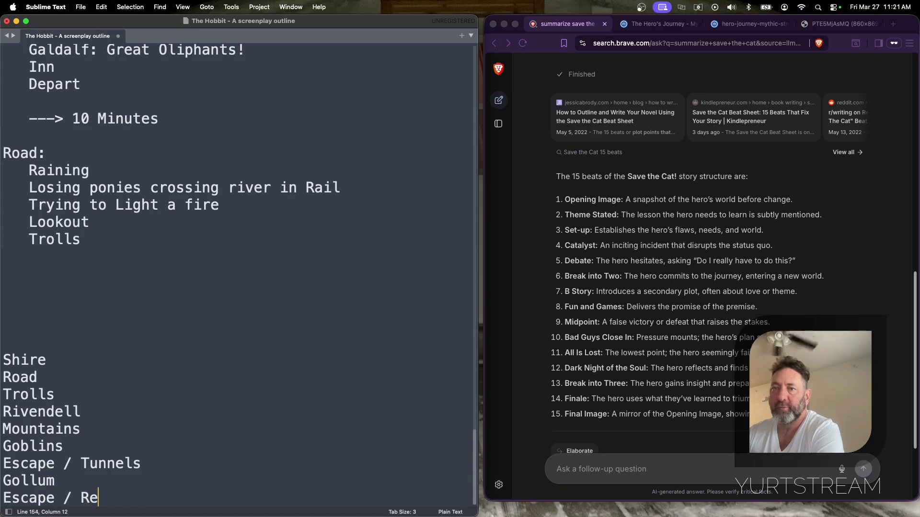
{"action": "type", "text": "united"}
{"action": "key", "text": "Return"}
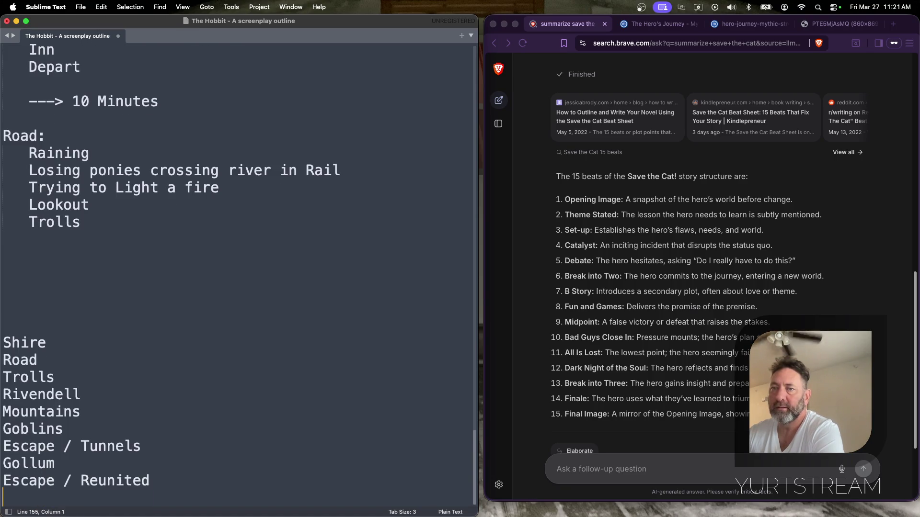
{"action": "type", "text": "Wolves"}
{"action": "key", "text": "Return"}
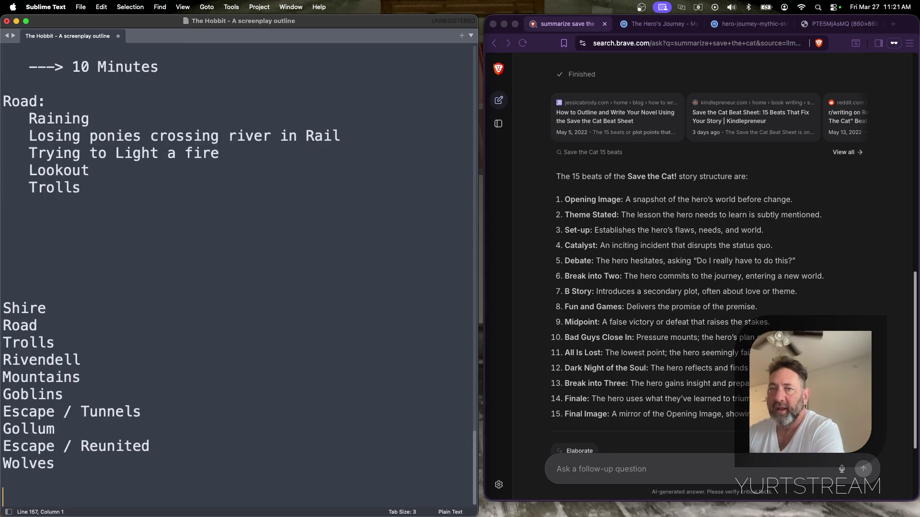
{"action": "type", "text": "Eagles"}
- Add a final Escape line below Eagles, then return to the Shire entry
{"action": "key", "text": "Return"}
{"action": "key", "text": "Return"}
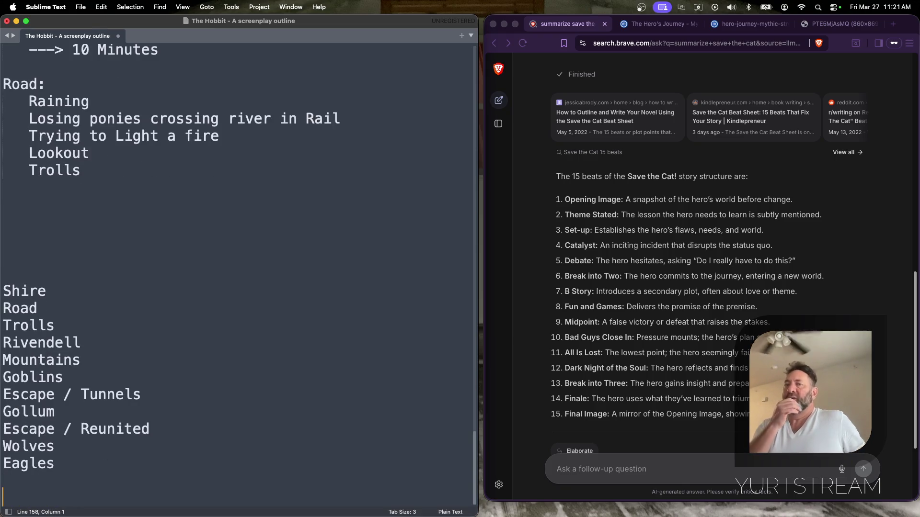
{"action": "key", "text": "BackSpace"}
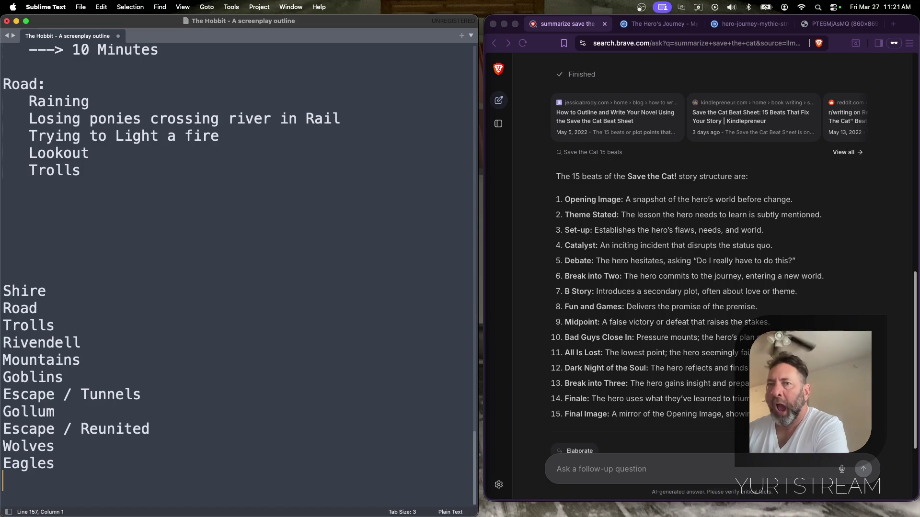
{"action": "type", "text": "Exx"}
{"action": "key", "text": "BackSpace"}
{"action": "key", "text": "BackSpace"}
{"action": "type", "text": "xa"}
{"action": "key", "text": "BackSpace"}
{"action": "key", "text": "BackSpace"}
{"action": "type", "text": "scape"}
{"action": "key", "text": "Return"}
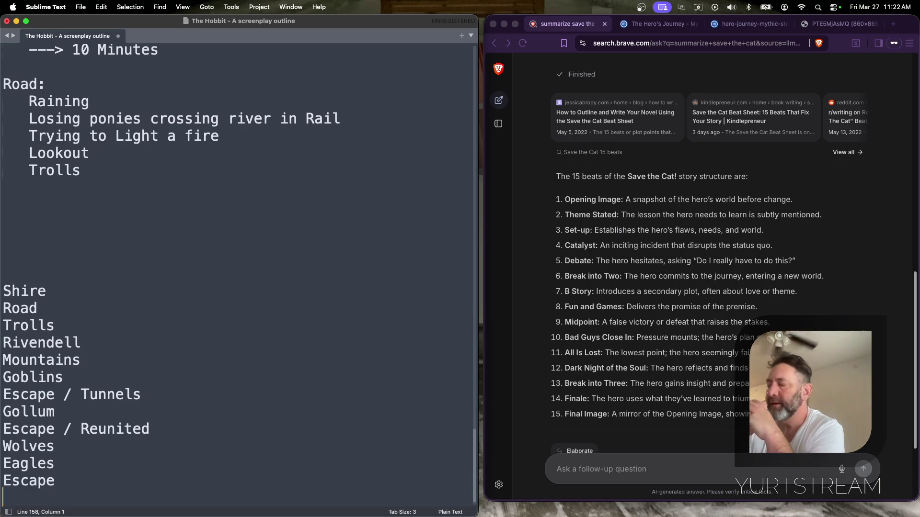
{"action": "left_click", "coordinate": [49, 291]}
{"action": "left_click", "coordinate": [77, 305]}
{"action": "left_click", "coordinate": [77, 326]}
{"action": "left_click", "coordinate": [100, 348]}
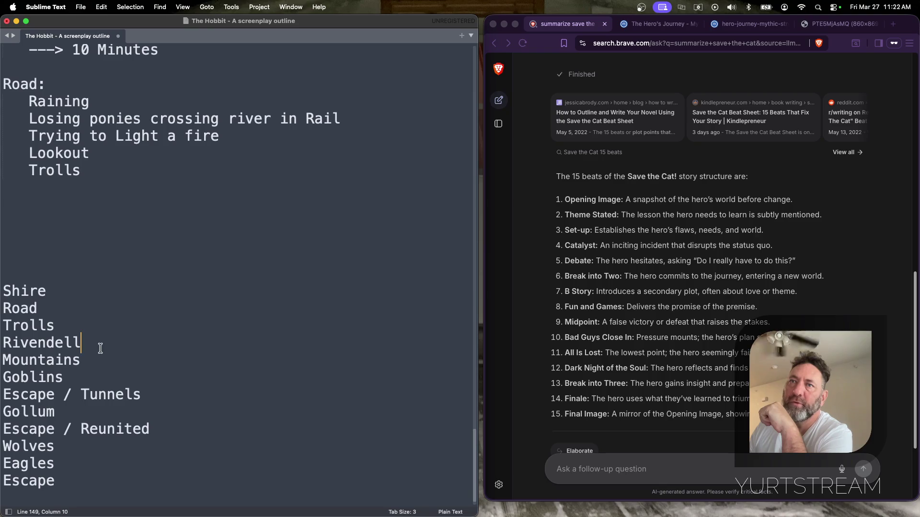
{"action": "left_click", "coordinate": [97, 377]}
{"action": "left_click", "coordinate": [154, 396]}
{"action": "mouse_move", "coordinate": [57, 481]}
{"action": "left_mouse_down"}
{"action": "mouse_move", "coordinate": [28, 348]}
{"action": "mouse_move", "coordinate": [3, 292]}
{"action": "left_mouse_up"}
{"action": "left_click", "coordinate": [201, 467]}
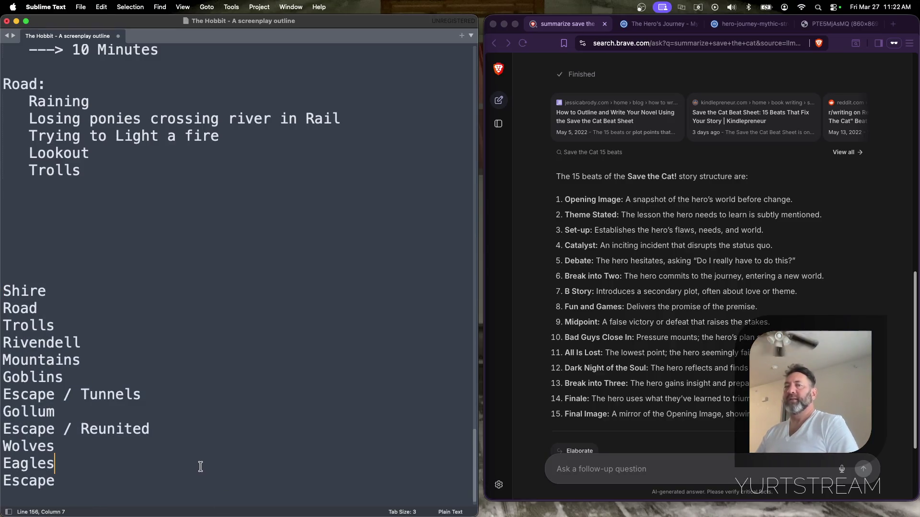
{"action": "left_click", "coordinate": [171, 475]}
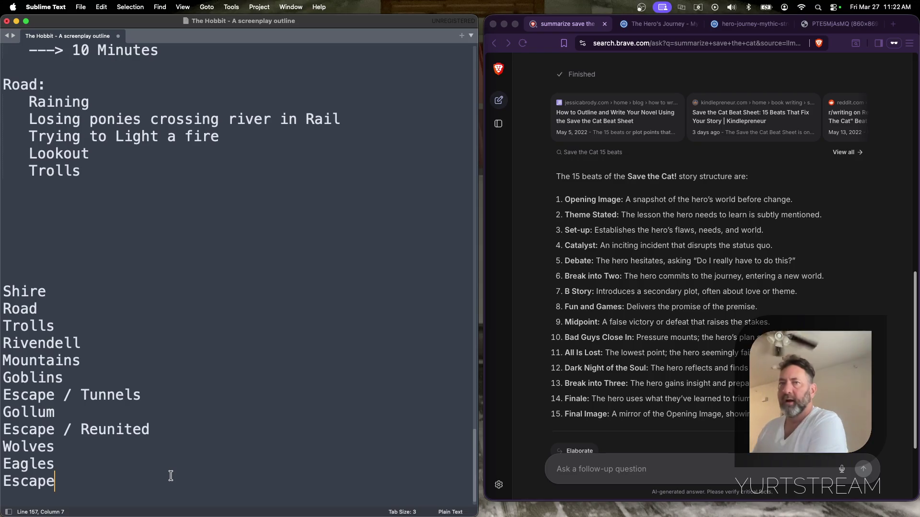
{"action": "key", "text": "super+shift+Left"}
{"action": "key", "text": "Right"}
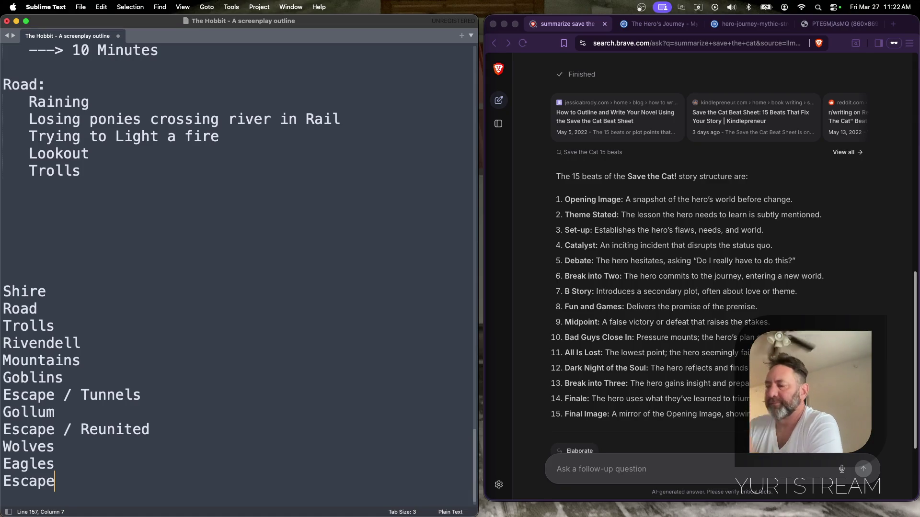
{"action": "type", "text": "/ Carrock"}
- Delete the 'Escape / ' prefix so the last entry reads Carrock, with lines below
{"action": "key", "text": "Left"}
{"action": "key", "text": "shift+Home"}
{"action": "key", "text": "BackSpace"}
{"action": "key", "text": "End"}
{"action": "key", "text": "Return"}
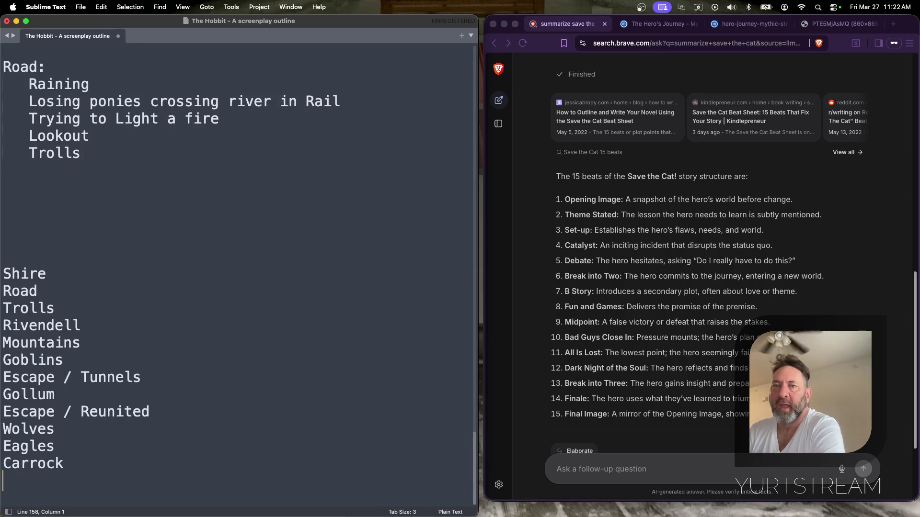
{"action": "key", "text": "Return"}
{"action": "type", "text": "--"}
- Insert a dashed separator line above Shire and select the framed list
{"action": "key", "text": "Up"}
{"action": "key", "text": "Up"}
{"action": "key", "text": "Up"}
{"action": "key", "text": "Up"}
{"action": "key", "text": "Up"}
{"action": "key", "text": "Up"}
{"action": "key", "text": "Up"}
{"action": "key", "text": "Up"}
{"action": "key", "text": "Up"}
{"action": "key", "text": "Return"}
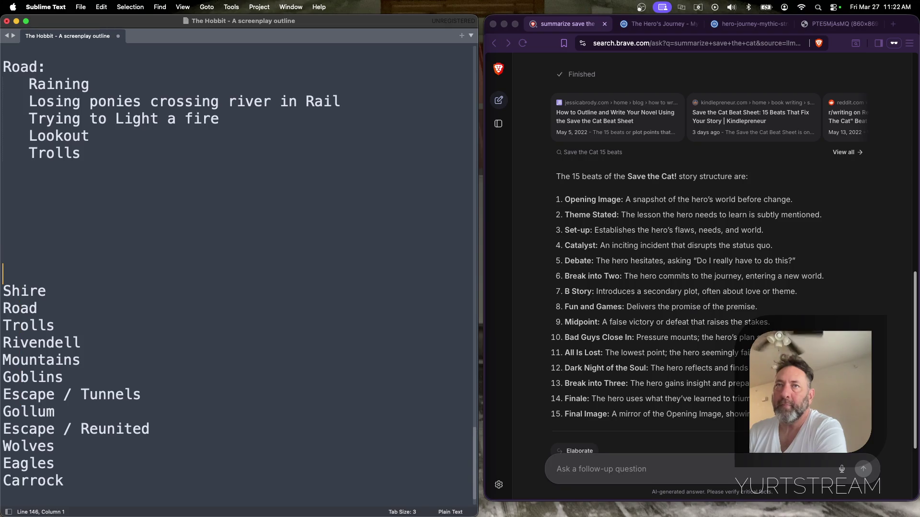
{"action": "key", "text": "Up"}
{"action": "type", "text": "--"}
{"action": "key", "text": "shift+Down"}
{"action": "key", "text": "shift+Down"}
{"action": "key", "text": "shift+Down"}
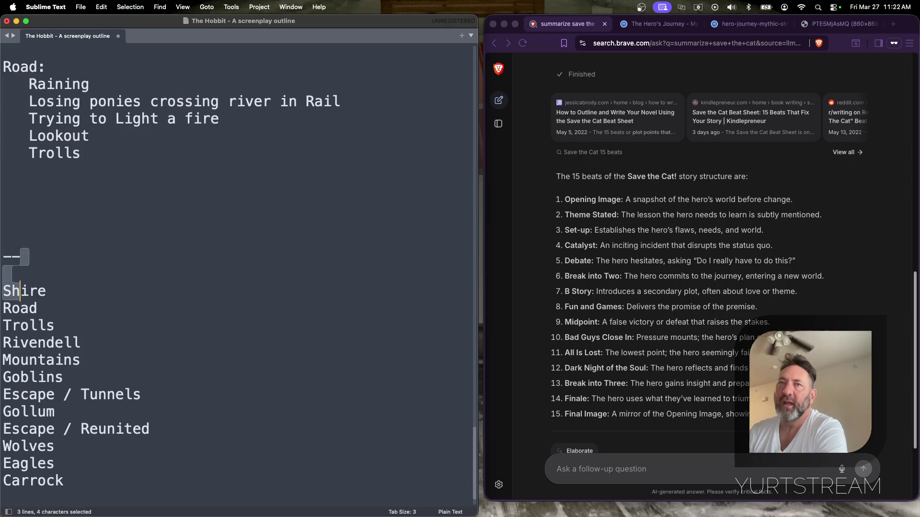
{"action": "key", "text": "shift+Down"}
{"action": "key", "text": "shift+Down"}
{"action": "key", "text": "shift+Down"}
{"action": "key", "text": "shift+Down"}
{"action": "key", "text": "shift+Down"}
{"action": "key", "text": "shift+Down"}
{"action": "key", "text": "shift+Down"}
{"action": "key", "text": "shift+Down"}
{"action": "key", "text": "shift+Down"}
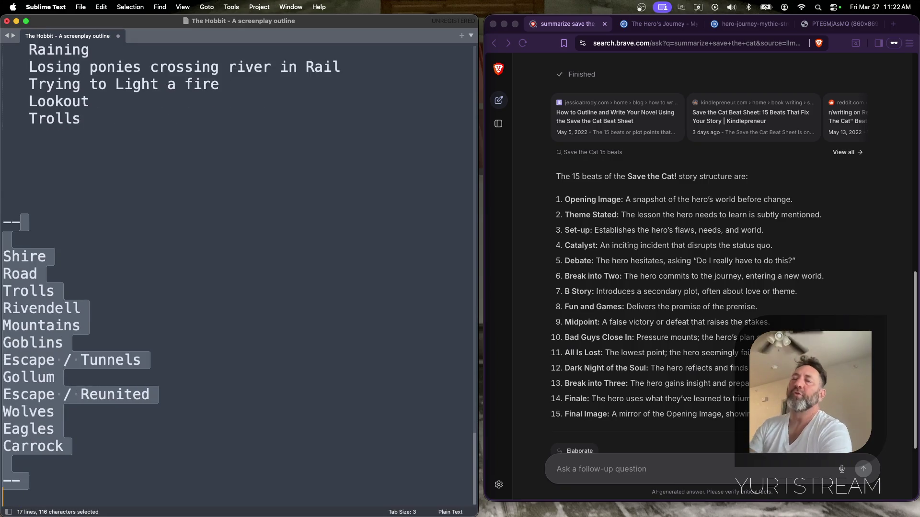
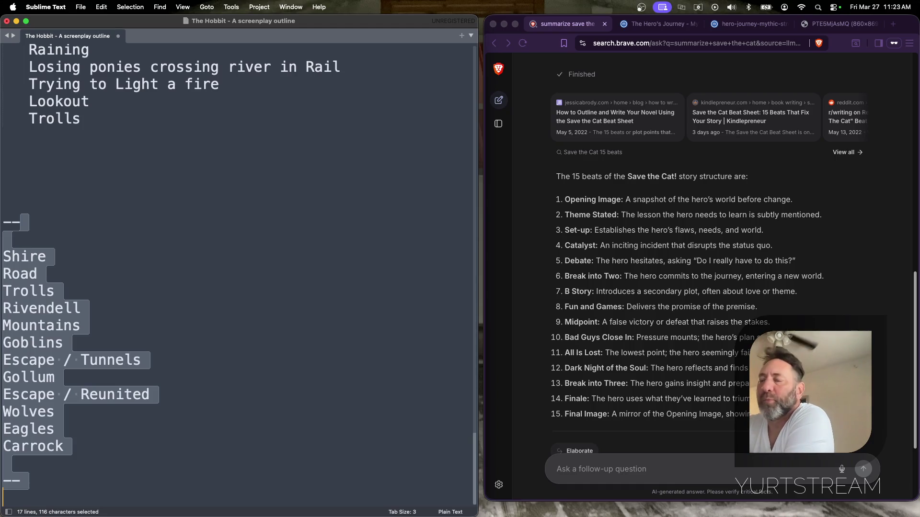
- Deselect the beats and move below the -- separator to begin the Plains beat
{"action": "key", "text": "Right"}
{"action": "key", "text": "Up"}
{"action": "key", "text": "Up"}
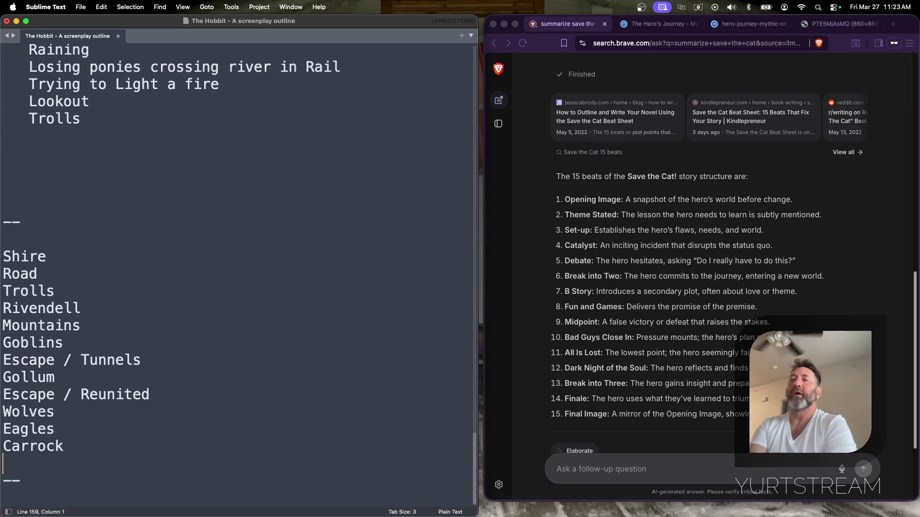
{"action": "key", "text": "Down"}
{"action": "key", "text": "Down"}
{"action": "key", "text": "Down"}
{"action": "key", "text": "Down"}
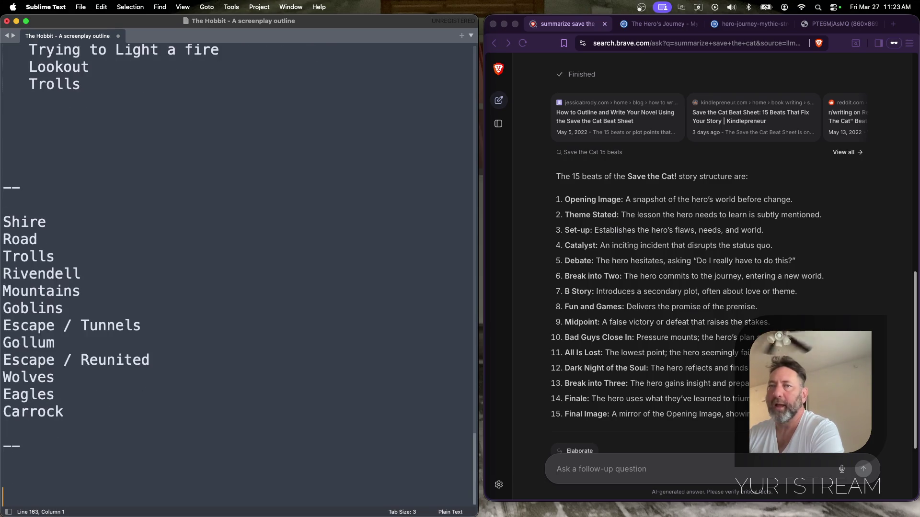
{"action": "type", "text": "Palins"}
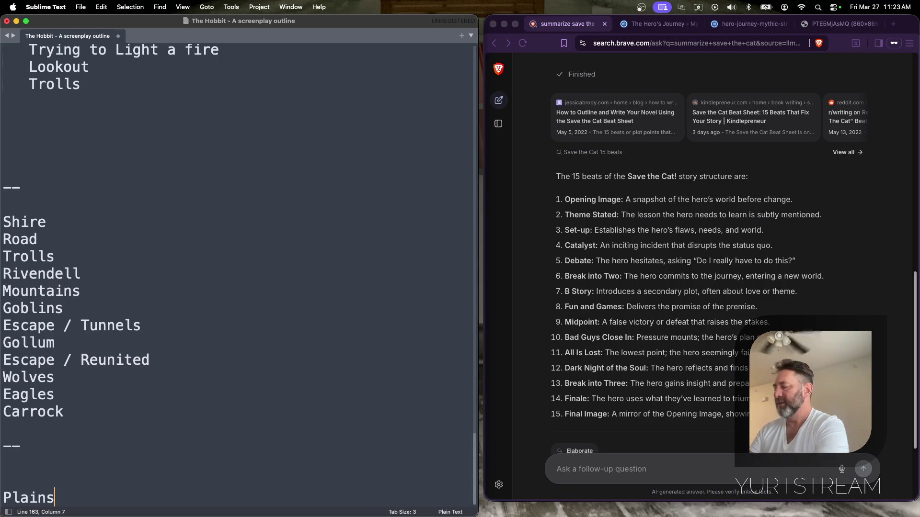
- Add Beorn under Plains and remove the extra blank line before Plains
{"action": "key", "text": "Return"}
{"action": "type", "text": "Beorns"}
{"action": "key", "text": "BackSpace"}
{"action": "key", "text": "Return"}
{"action": "key", "text": "Up"}
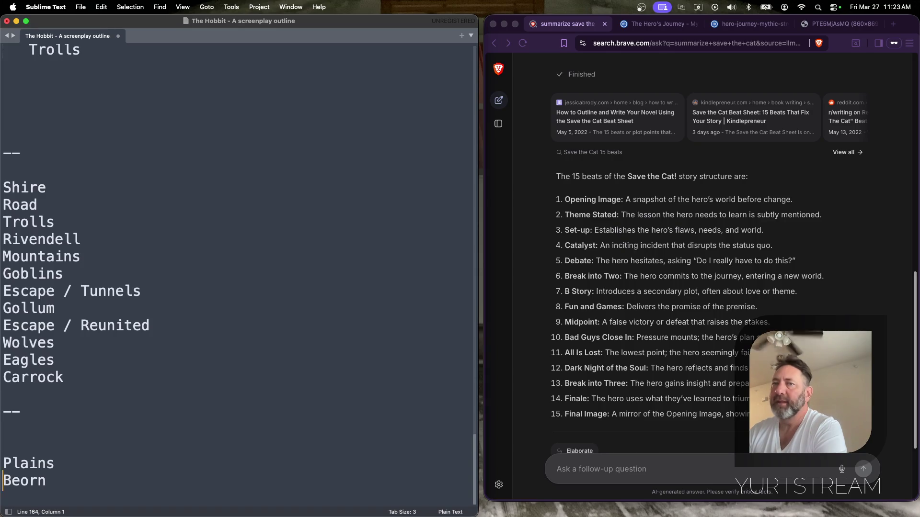
{"action": "key", "text": "Up"}
{"action": "key", "text": "Up"}
{"action": "key", "text": "BackSpace"}
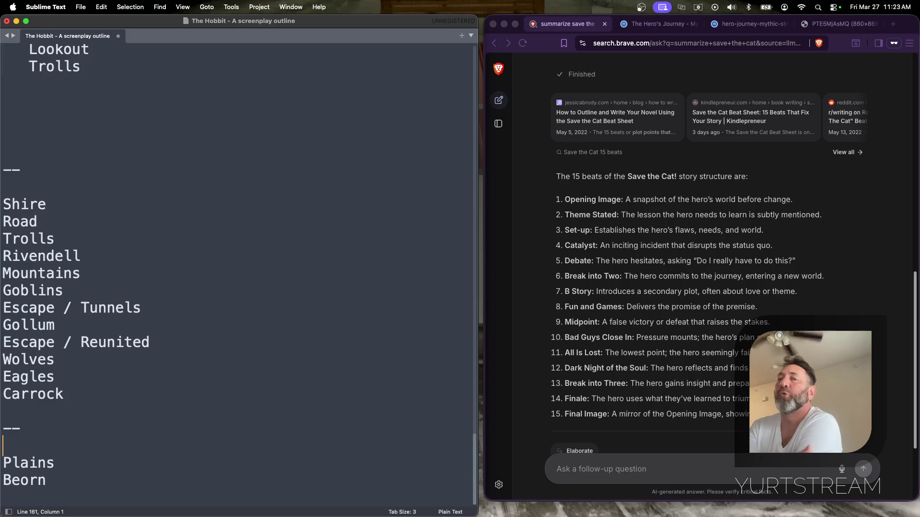
- Add the Recap beat on its own line below Beorn
{"action": "key", "text": "Down"}
{"action": "key", "text": "Down"}
{"action": "key", "text": "Down"}
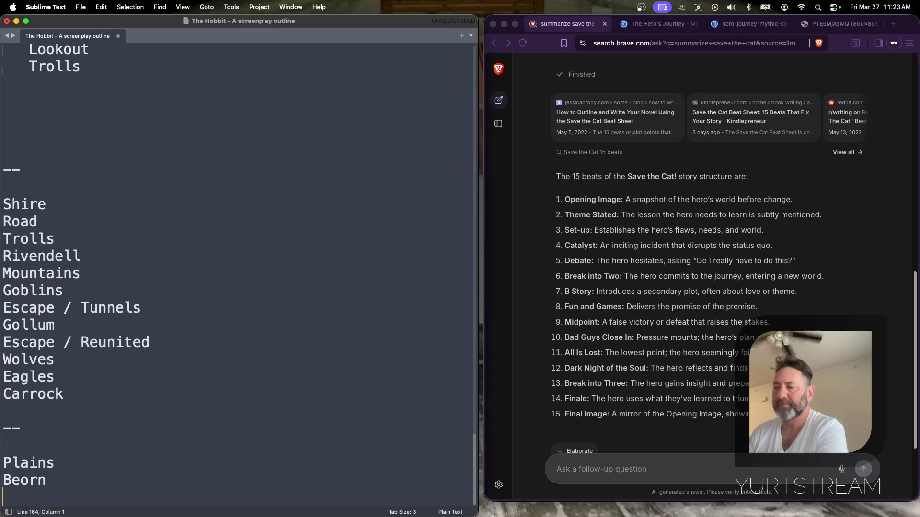
{"action": "type", "text": "Recap"}
{"action": "key", "text": "Return"}
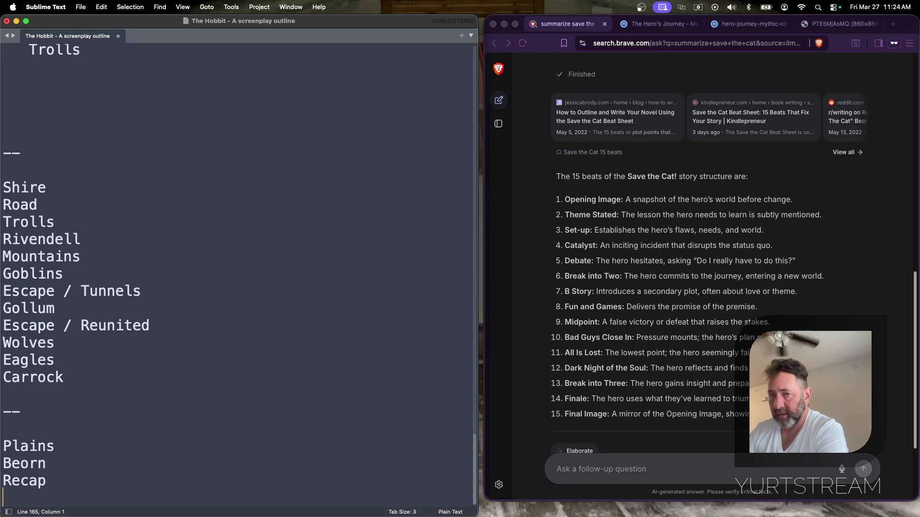
{"action": "type", "text": "Continue o"}
- Write the beat Continue Journey / Gandalf Leave below Recap, fixing typos
{"action": "key", "text": "BackSpace"}
{"action": "type", "text": "Journey"}
{"action": "key", "text": "Return"}
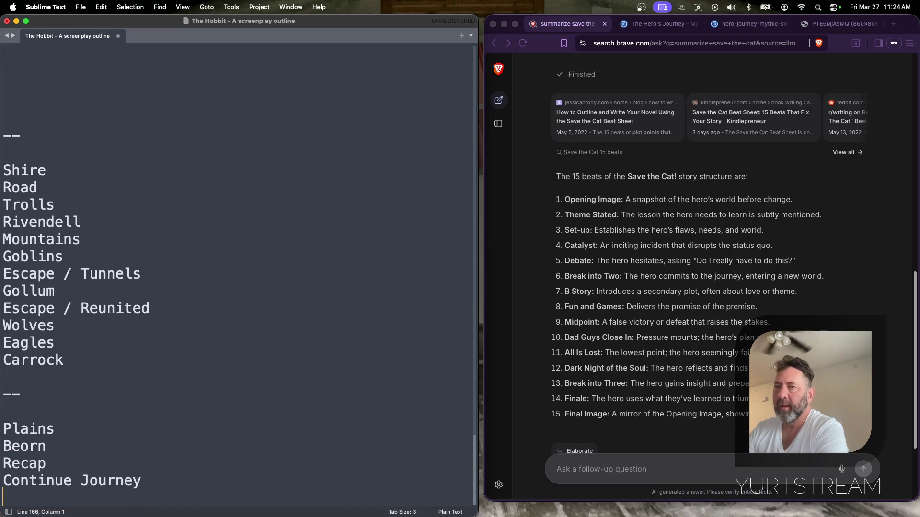
{"action": "key", "text": "BackSpace"}
{"action": "type", "text": "Gal"}
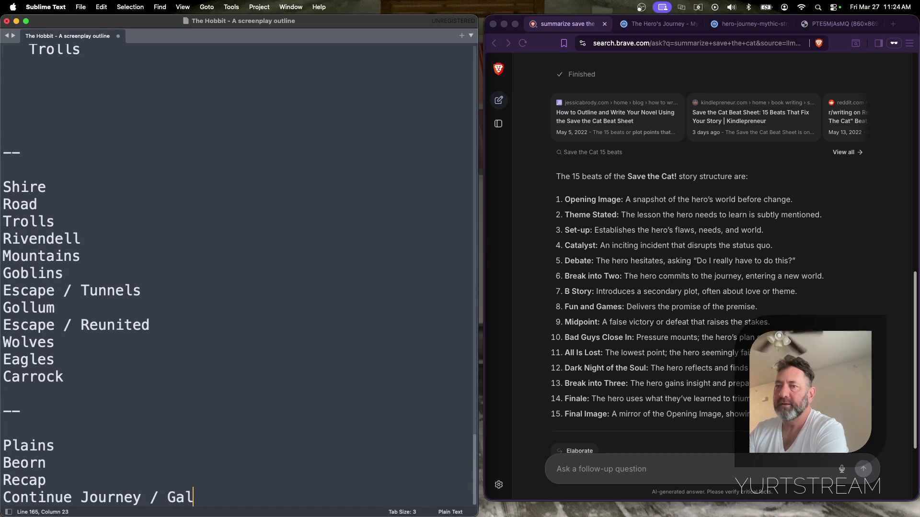
{"action": "key", "text": "BackSpace"}
{"action": "type", "text": "ndalf Leave"}
{"action": "key", "text": "Return"}
{"action": "key", "text": "BackSpace"}
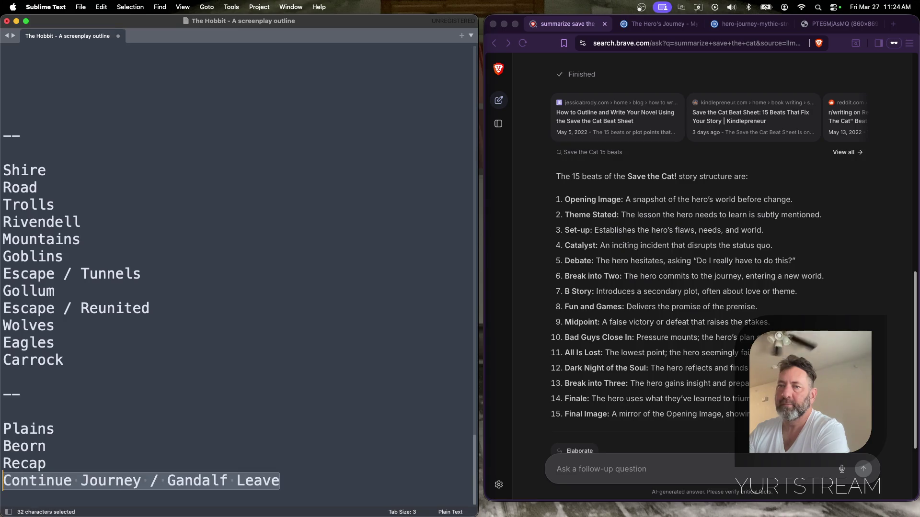
- Add the Enter Mirkwood beat and fix the slash separator before Gandalf
{"action": "key", "text": "Return"}
{"action": "type", "text": "Enter P"}
{"action": "key", "text": "BackSpace"}
{"action": "type", "text": "Miro"}
{"action": "key", "text": "BackSpace"}
{"action": "type", "text": "kl"}
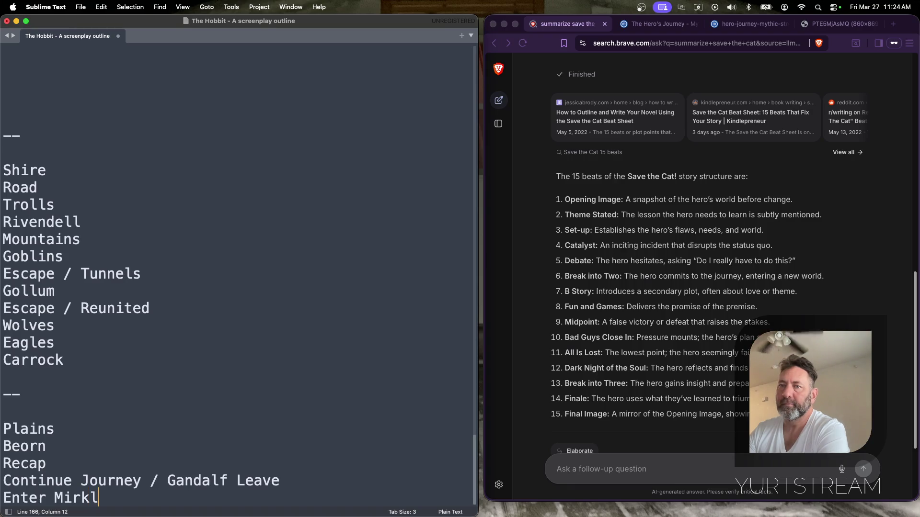
{"action": "key", "text": "BackSpace"}
{"action": "type", "text": "wood"}
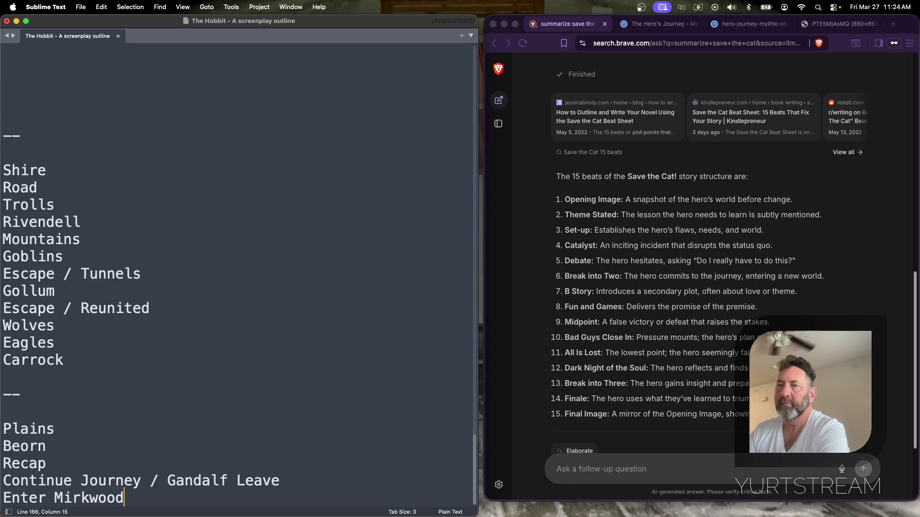
{"action": "key", "text": "BackSpace"}
{"action": "key", "text": "BackSpace"}
{"action": "type", "text": "/"}
{"action": "key", "text": "Down"}
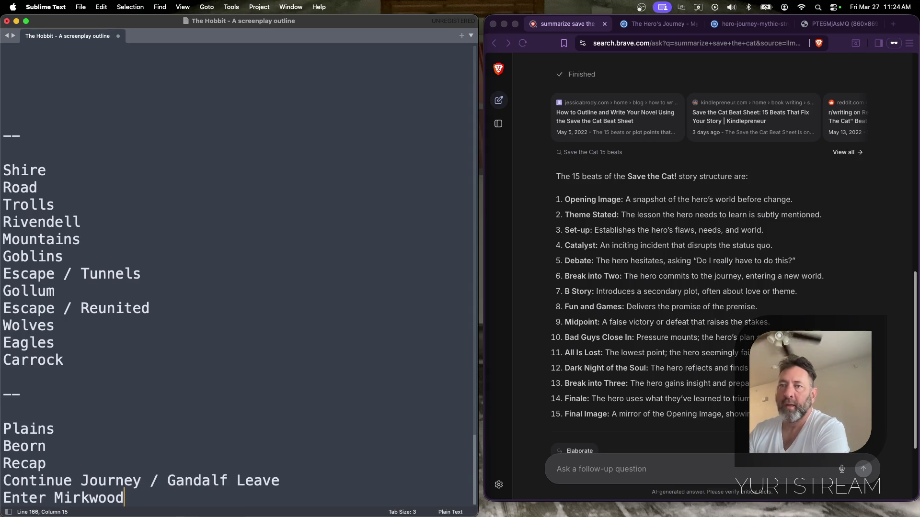
{"action": "key", "text": "Return"}
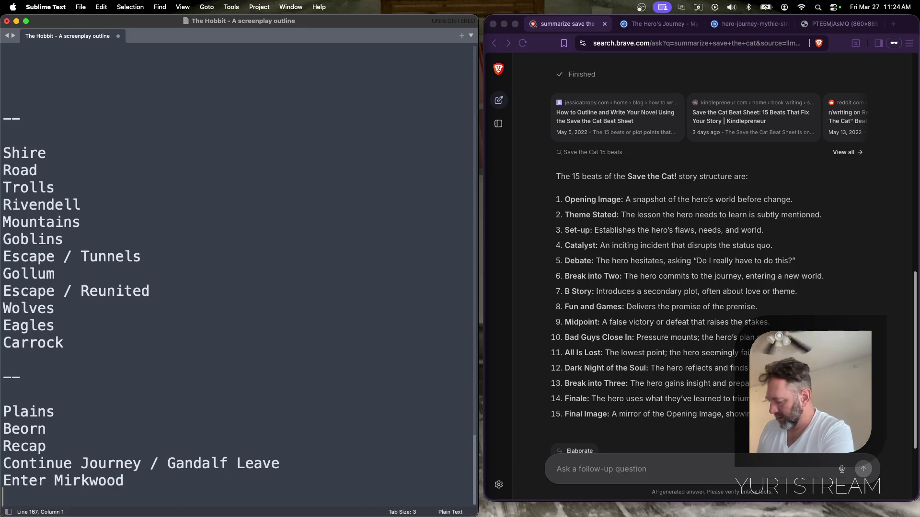
{"action": "type", "text": "Hun"}
{"action": "type", "text": "g"}
{"action": "type", "text": "ry"}
- Add the Hunger / Darkness / Magic Stream beat, correcting Hungry and Darken
{"action": "key", "text": "BackSpace"}
{"action": "key", "text": "BackSpace"}
{"action": "type", "text": "er / Darken"}
{"action": "key", "text": "BackSpace"}
{"action": "key", "text": "BackSpace"}
{"action": "type", "text": "ness / "}
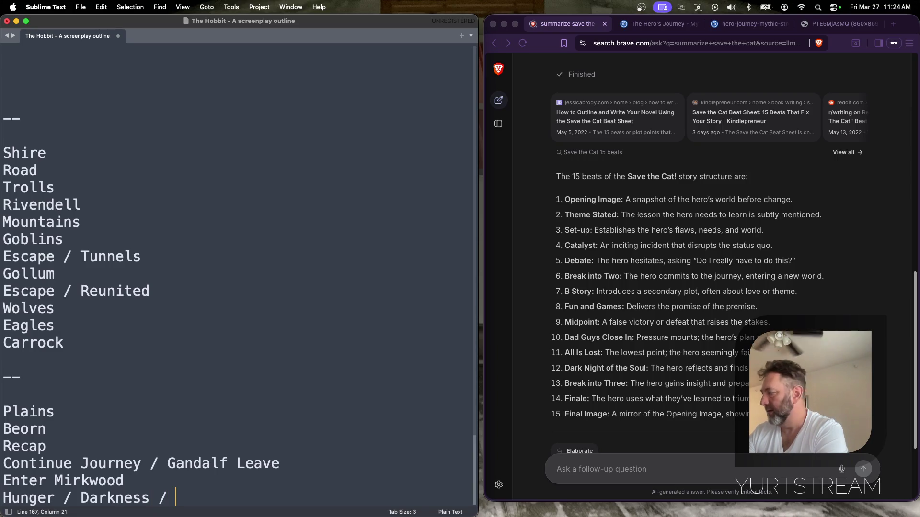
{"action": "type", "text": "Magic Stream"}
{"action": "key", "text": "Return"}
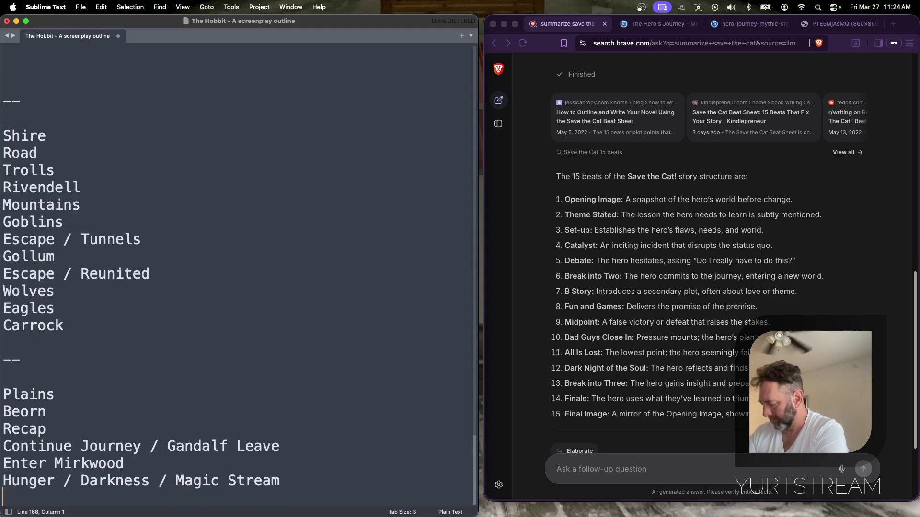
{"action": "key", "text": "Up"}
{"action": "key", "text": "Up"}
{"action": "key", "text": "Up"}
{"action": "key", "text": "Up"}
{"action": "key", "text": "Up"}
{"action": "key", "text": "Up"}
{"action": "key", "text": "Up"}
{"action": "key", "text": "Up"}
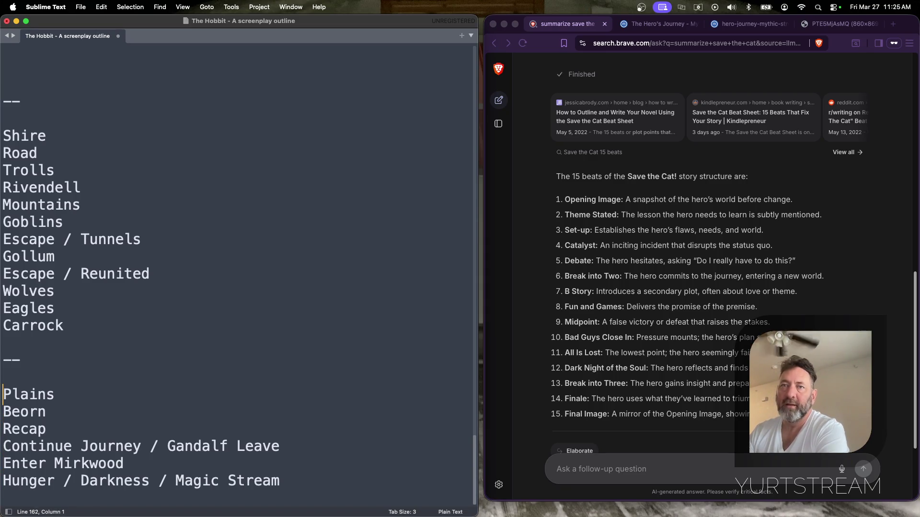
- Review the Plains, Beorn and Recap lines by selecting each, then delete the Plains beat
{"action": "key", "text": "shift+Down"}
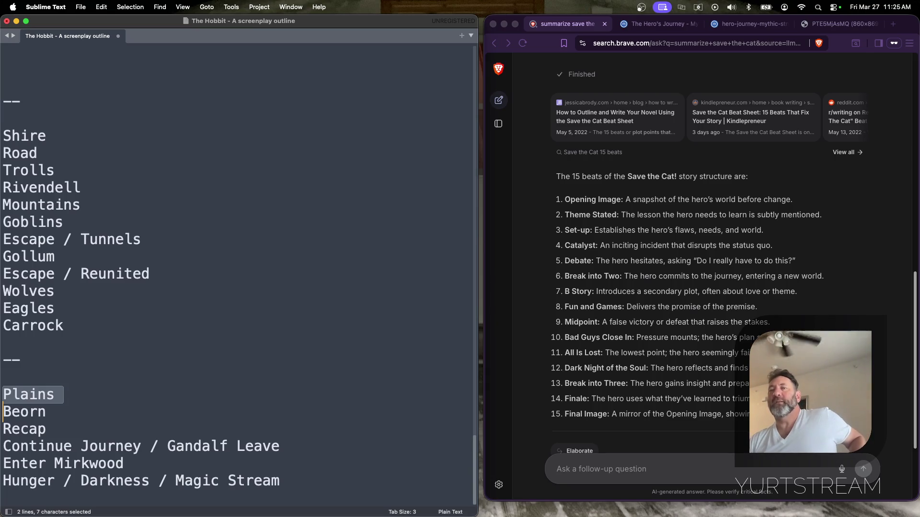
{"action": "key", "text": "Right"}
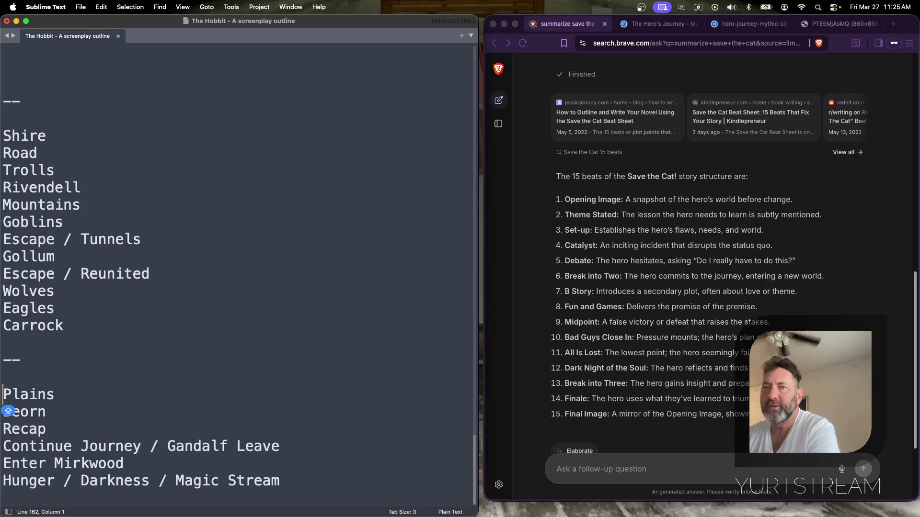
{"action": "key", "text": "shift+Down"}
{"action": "key", "text": "Down"}
{"action": "key", "text": "shift+Up"}
{"action": "key", "text": "Up"}
{"action": "key", "text": "shift+Down"}
{"action": "key", "text": "shift+Down"}
{"action": "key", "text": "shift+Down"}
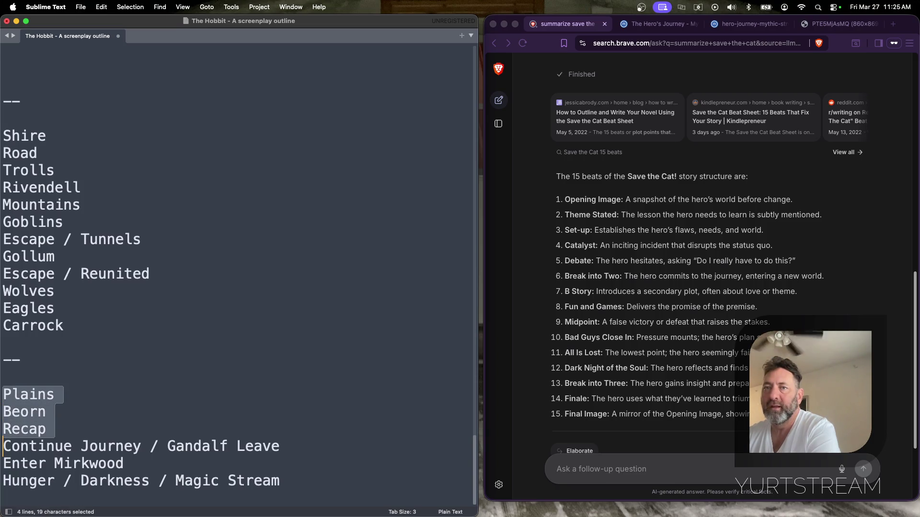
{"action": "key", "text": "Up"}
{"action": "key", "text": "Up"}
{"action": "key", "text": "Up"}
{"action": "key", "text": "Down"}
{"action": "key", "text": "Down"}
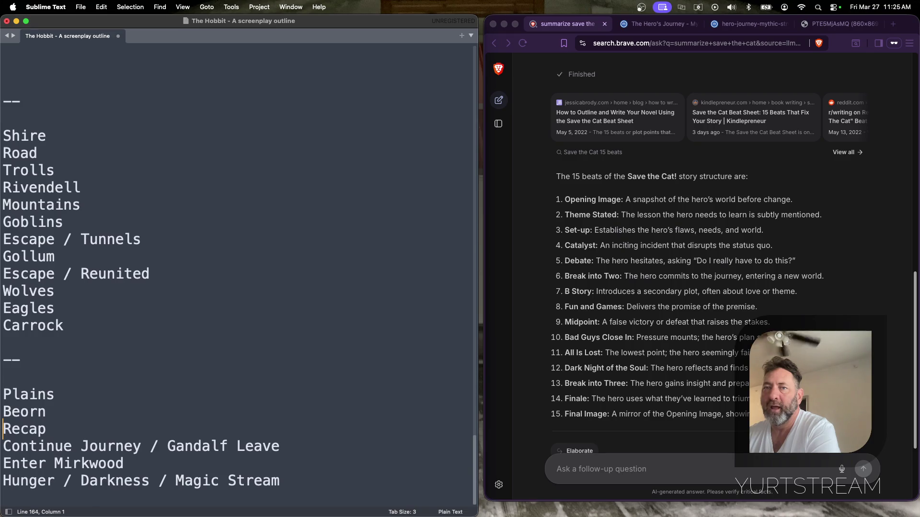
{"action": "key", "text": "shift+Up"}
{"action": "key", "text": "Down"}
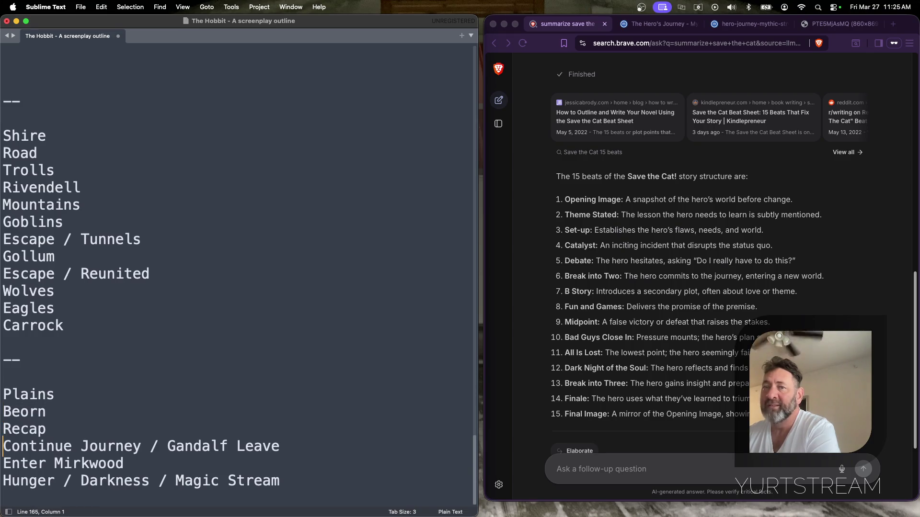
{"action": "key", "text": "shift+Down"}
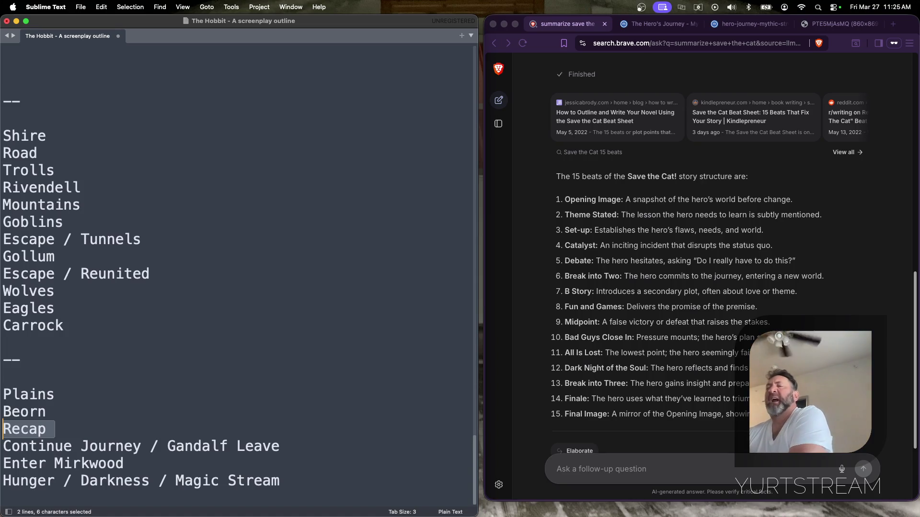
{"action": "key", "text": "Up"}
{"action": "key", "text": "BackSpace"}
{"action": "key", "text": "BackSpace"}
{"action": "key", "text": "BackSpace"}
{"action": "key", "text": "BackSpace"}
{"action": "key", "text": "BackSpace"}
{"action": "key", "text": "BackSpace"}
{"action": "key", "text": "BackSpace"}
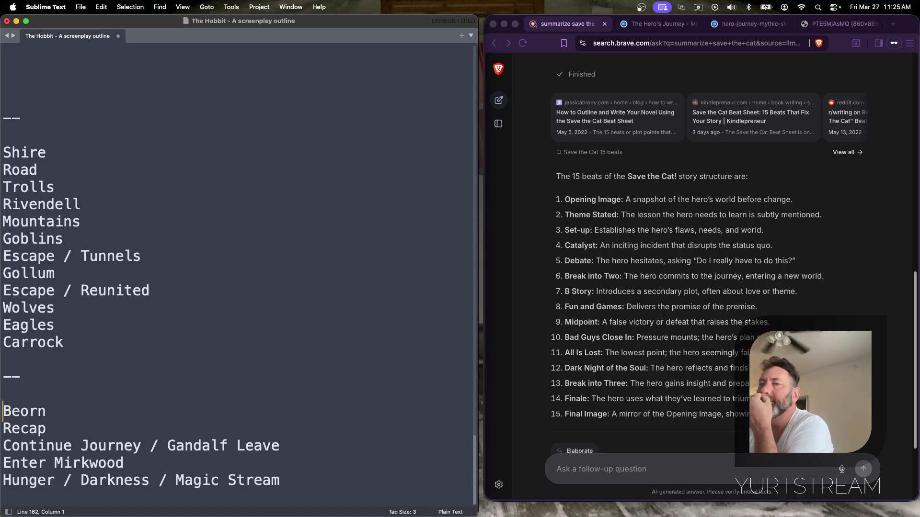
- Remove 'Continue Journey / ', cut Gandalf Leave and delete its empty line
{"action": "key", "text": "Down"}
{"action": "key", "text": "Down"}
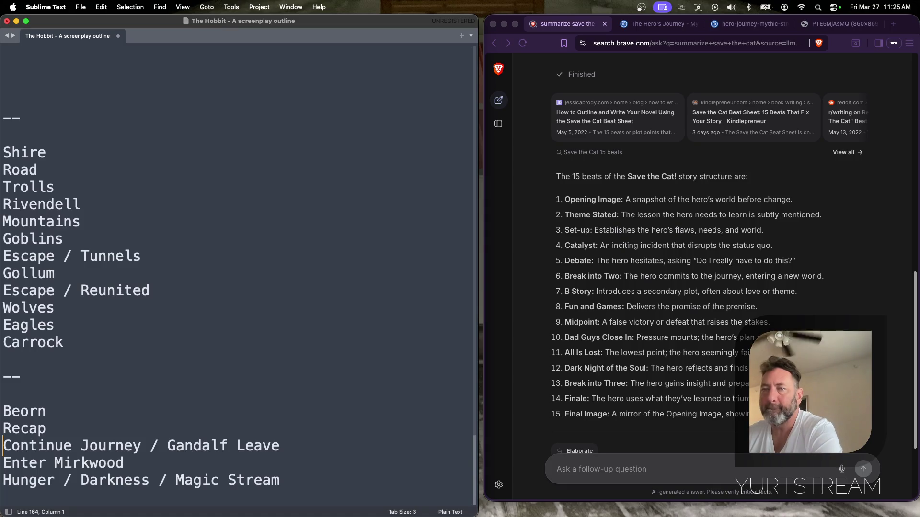
{"action": "key", "text": "shift+Right"}
{"action": "key", "text": "shift+Right"}
{"action": "key", "text": "shift+Right"}
{"action": "key", "text": "shift+Right"}
{"action": "key", "text": "shift+Right"}
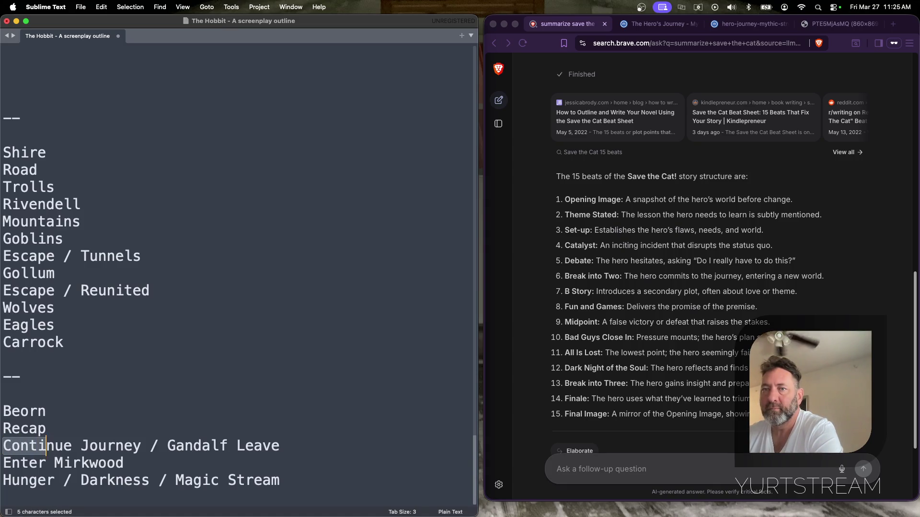
{"action": "key", "text": "shift+Right"}
{"action": "key", "text": "shift+Right"}
{"action": "key", "text": "shift+Right"}
{"action": "key", "text": "shift+Right"}
{"action": "key", "text": "shift+Right"}
{"action": "key", "text": "shift+Right"}
{"action": "key", "text": "shift+Right"}
{"action": "key", "text": "shift+Right"}
{"action": "key", "text": "BackSpace"}
{"action": "key", "text": "Down"}
{"action": "key", "text": "Up"}
{"action": "key", "text": "super+shift+Right"}
{"action": "key", "text": "super+x"}
{"action": "key", "text": "BackSpace"}
- Paste Gandalf Leave after 'Enter Mirkwood / ' and move to the outline's last line
{"action": "key", "text": "Down"}
{"action": "key", "text": "super+Right"}
{"action": "type", "text": "/"}
{"action": "key", "text": "super+v"}
{"action": "key", "text": "shift+Up"}
{"action": "key", "text": "shift+Up"}
{"action": "key", "text": "Down"}
{"action": "key", "text": "Down"}
{"action": "key", "text": "Down"}
{"action": "key", "text": "Up"}
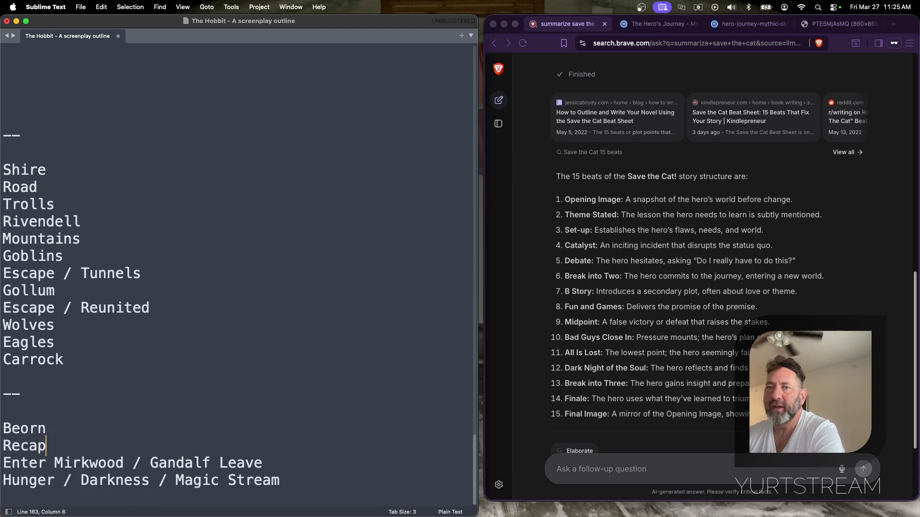
{"action": "key", "text": "Down"}
{"action": "key", "text": "Down"}
{"action": "key", "text": "Down"}
{"action": "key", "text": "Down"}
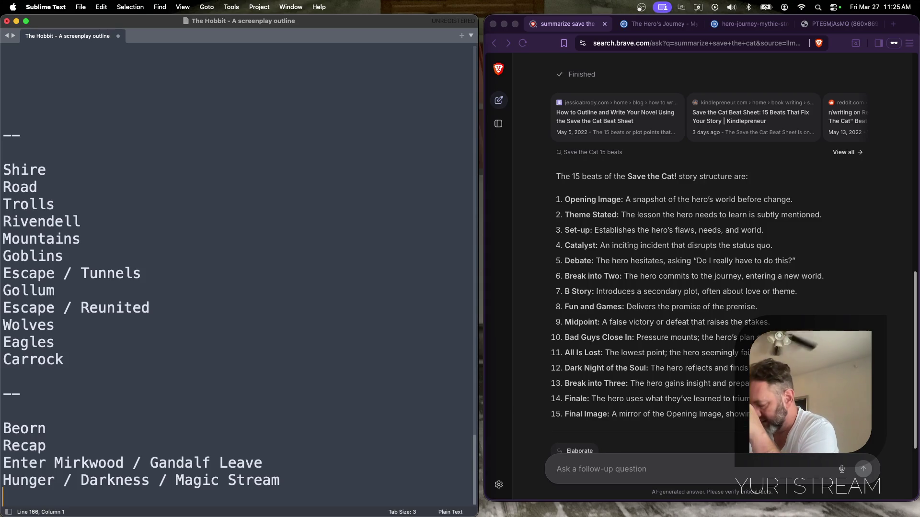
{"action": "type", "text": "Spiders"}
- Add the beats Spiders, Captured by Elves, Barrels out of Bond and Lake Town
{"action": "key", "text": "Return"}
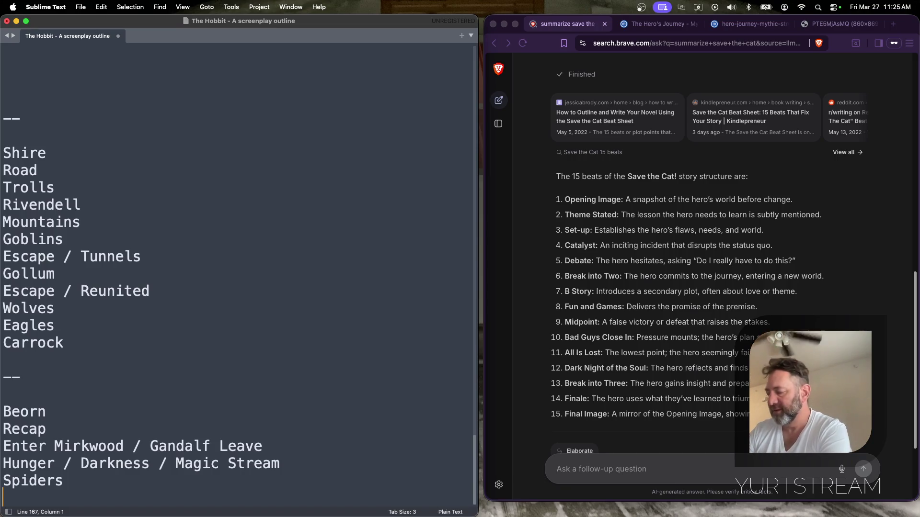
{"action": "type", "text": "Captured "}
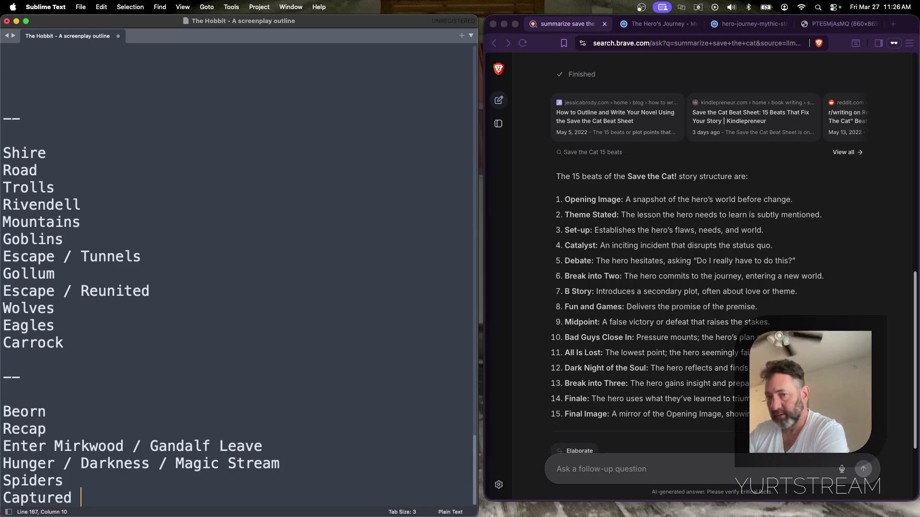
{"action": "type", "text": "by "}
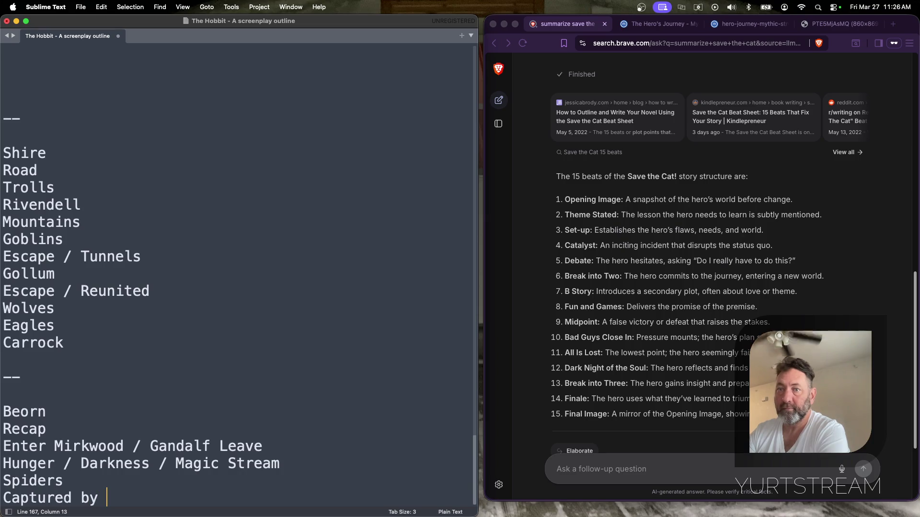
{"action": "type", "text": "Elves"}
{"action": "key", "text": "Return"}
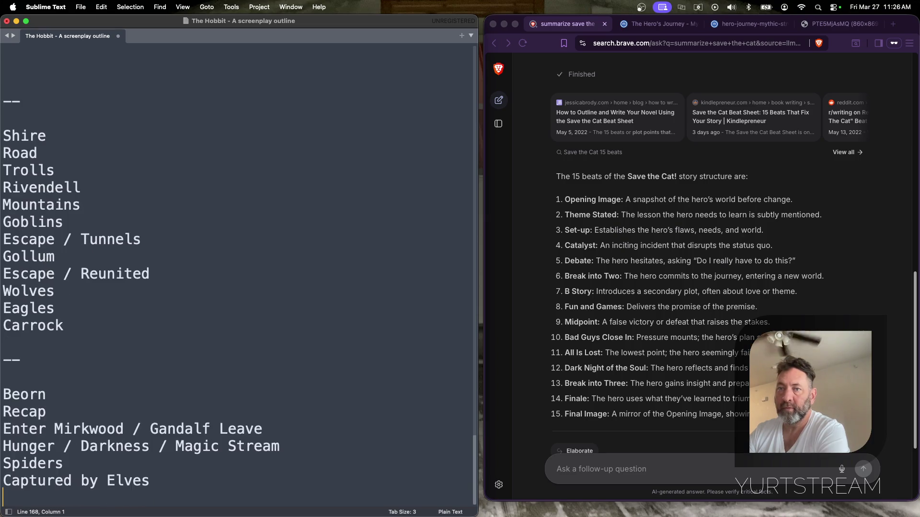
{"action": "type", "text": "Exa"}
{"action": "key", "text": "BackSpace"}
{"action": "key", "text": "BackSpace"}
{"action": "type", "text": "scape"}
{"action": "key", "text": "super+shift+Left"}
{"action": "type", "text": "Barrel"}
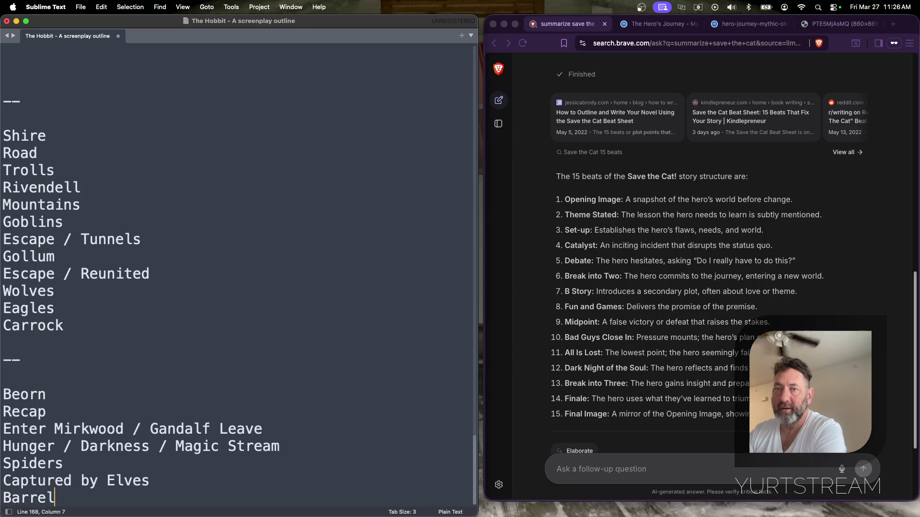
{"action": "type", "text": "s out of Bond"}
{"action": "key", "text": "Return"}
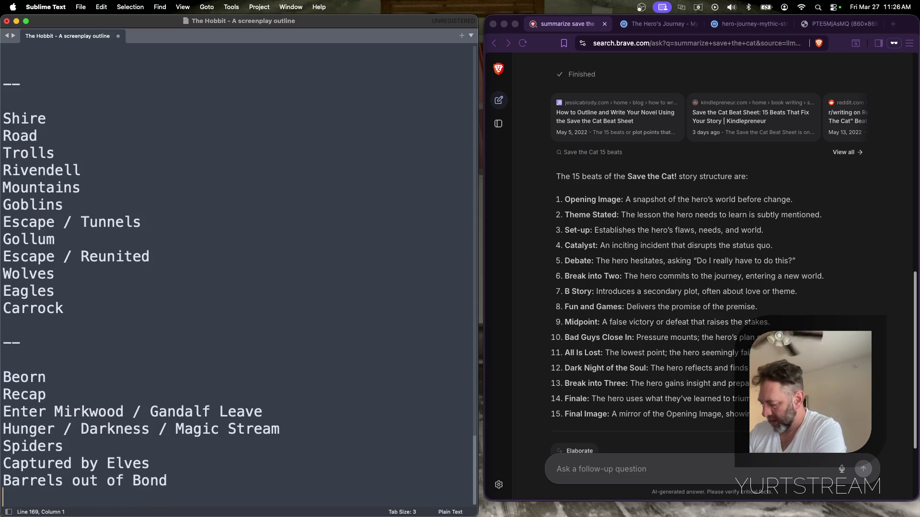
{"action": "type", "text": "Lake Town"}
- Review the earlier beats, then add On the Doorstep below Lake Town
{"action": "key", "text": "super+Left"}
{"action": "key", "text": "Up"}
{"action": "key", "text": "Up"}
{"action": "key", "text": "Up"}
{"action": "key", "text": "Up"}
{"action": "key", "text": "Up"}
{"action": "key", "text": "Up"}
{"action": "key", "text": "Up"}
{"action": "key", "text": "Down"}
{"action": "key", "text": "Down"}
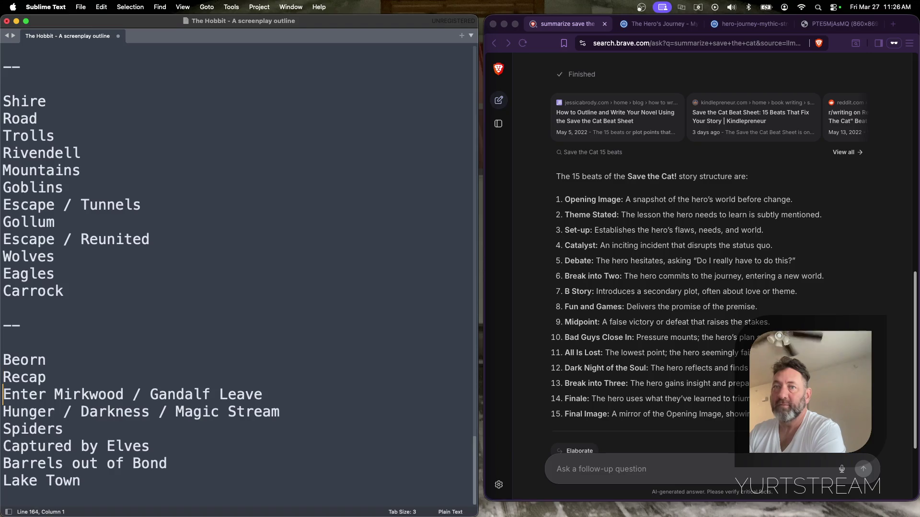
{"action": "key", "text": "Down"}
{"action": "key", "text": "Up"}
{"action": "key", "text": "Down"}
{"action": "key", "text": "Down"}
{"action": "key", "text": "Down"}
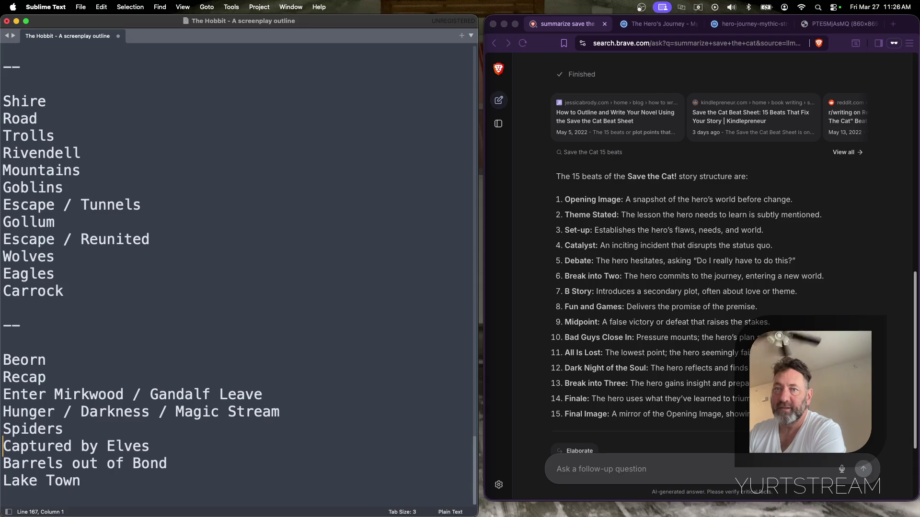
{"action": "key", "text": "Down"}
{"action": "key", "text": "Down"}
{"action": "key", "text": "Down"}
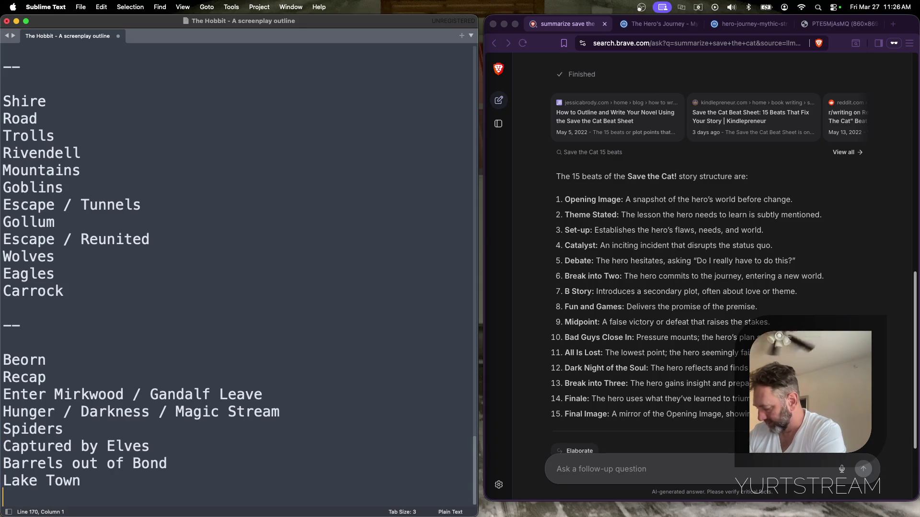
{"action": "type", "text": "On the Doorstep"}
{"action": "key", "text": "Return"}
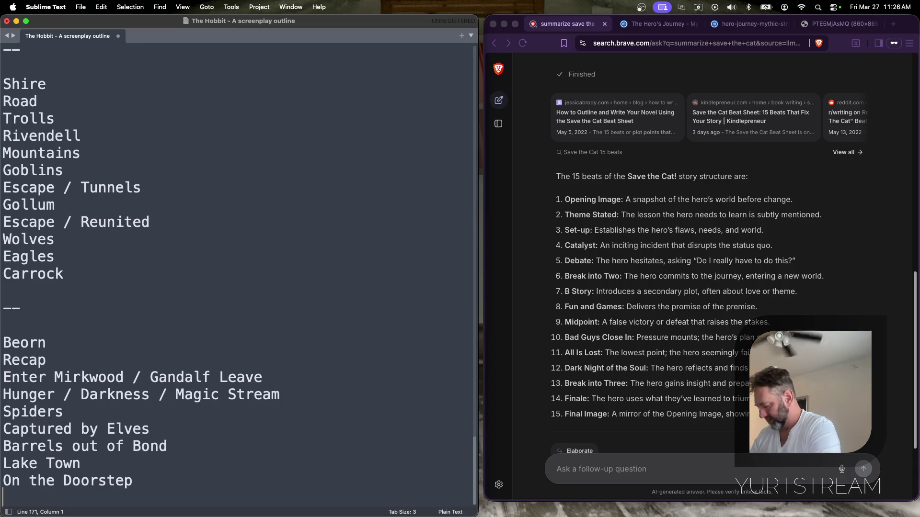
- Add First Encounter with Dragon below On the Doorstep
{"action": "key", "text": "Up"}
{"action": "key", "text": "Up"}
{"action": "key", "text": "End"}
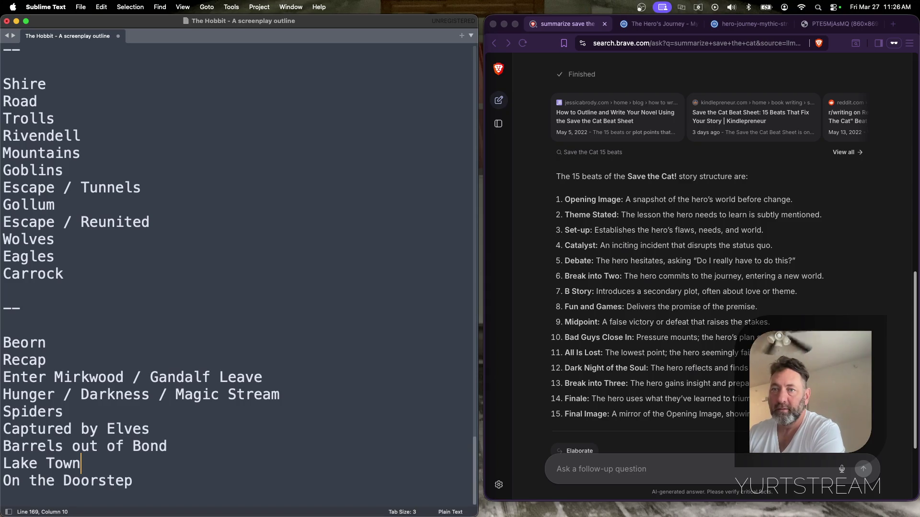
{"action": "key", "text": "Right"}
{"action": "key", "text": "Down"}
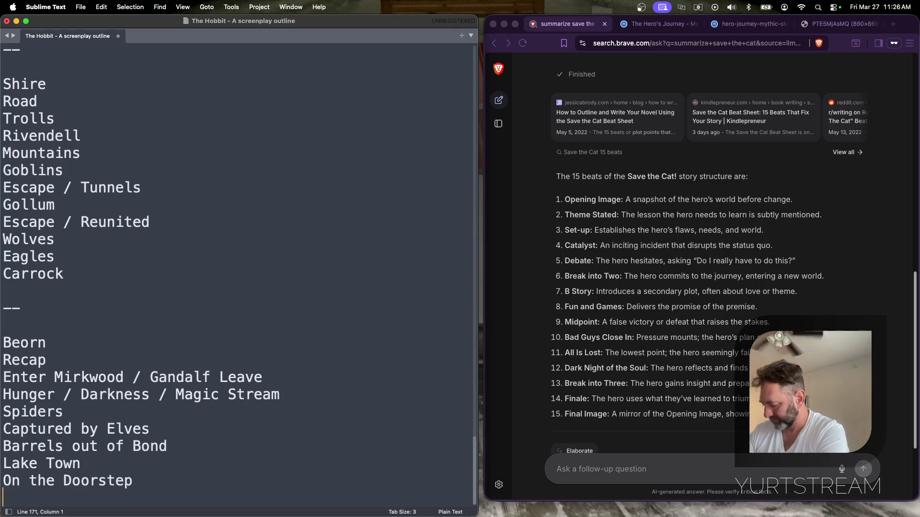
{"action": "type", "text": "First Encounter with Dragon"}
{"action": "key", "text": "Return"}
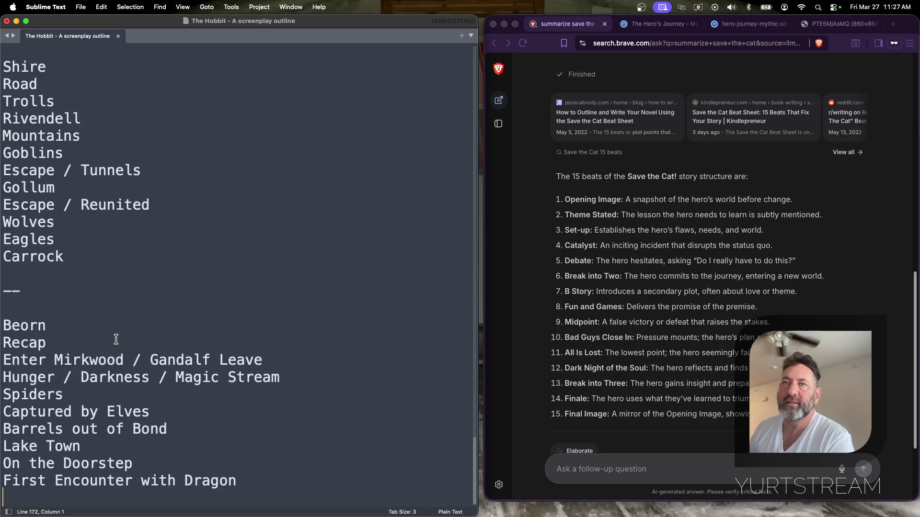
- Review the new beats from Hunger to Dragon and start a fresh line after Dragon
{"action": "left_click", "coordinate": [168, 377]}
{"action": "left_click", "coordinate": [92, 388]}
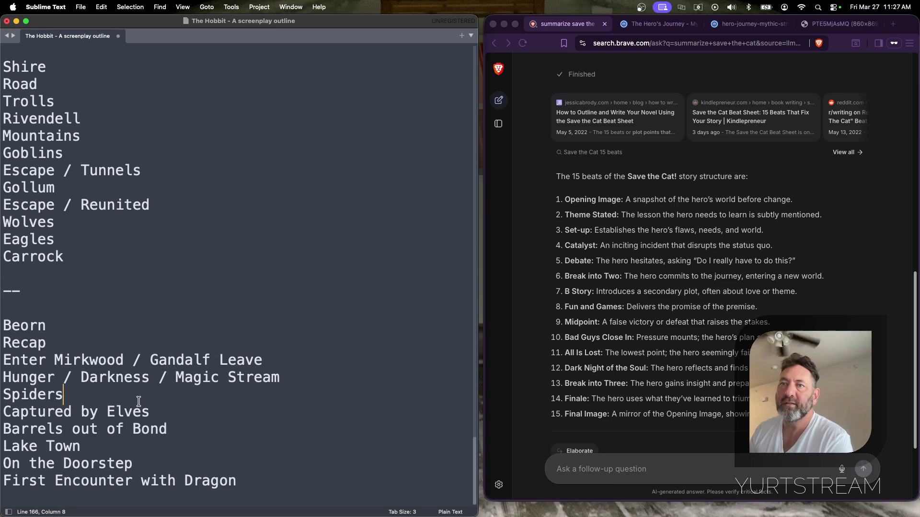
{"action": "left_click", "coordinate": [165, 430]}
{"action": "left_click", "coordinate": [157, 459]}
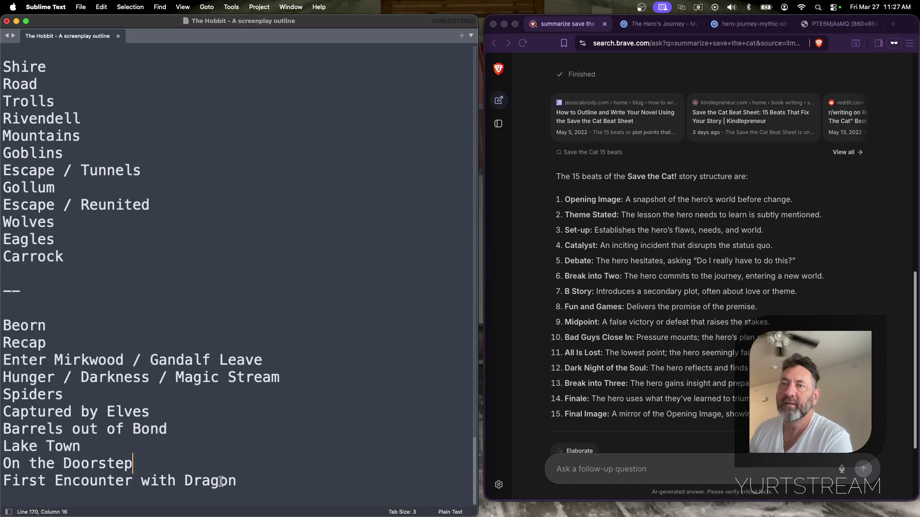
{"action": "left_click_drag", "start_coordinate": [260, 486], "coordinate": [2, 430]}
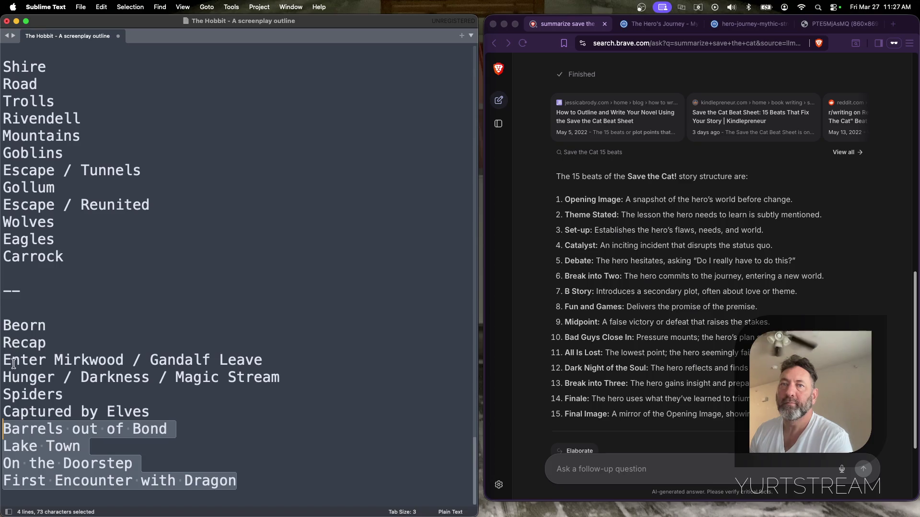
{"action": "scroll", "coordinate": [108, 417], "scroll_direction": "down", "scroll_amount": 1}
{"action": "key", "text": "Right"}
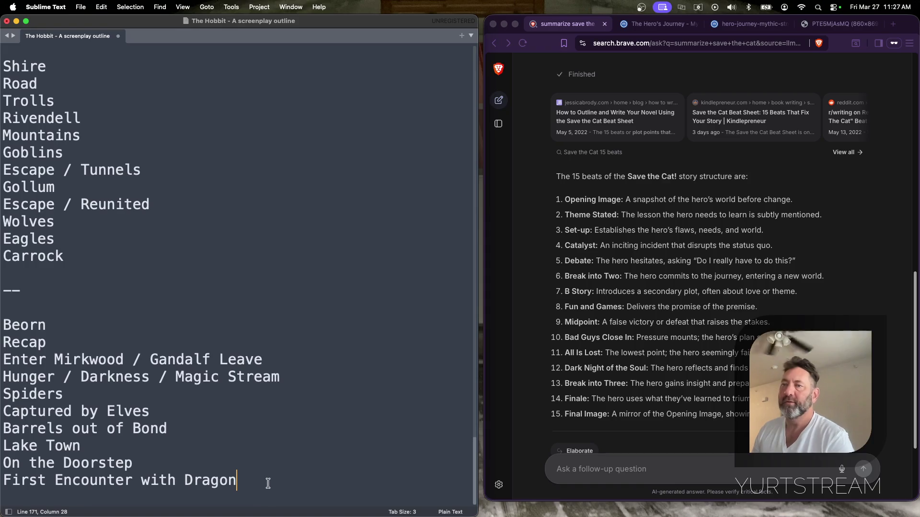
{"action": "key", "text": "Return"}
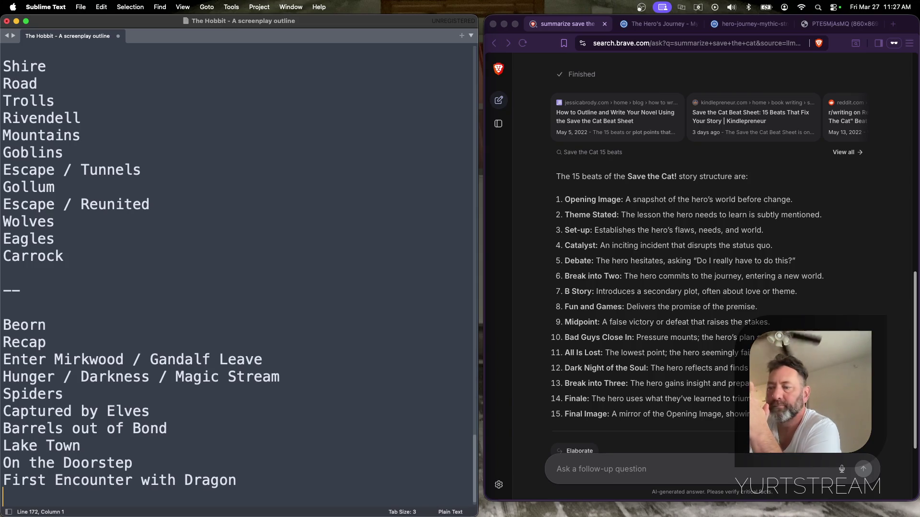
{"action": "type", "text": "Bard Slays Sa"}
- Add Bard Slays Smaug with a -- separator line beneath it
{"action": "key", "text": "BackSpace"}
{"action": "type", "text": "maug"}
{"action": "key", "text": "Return"}
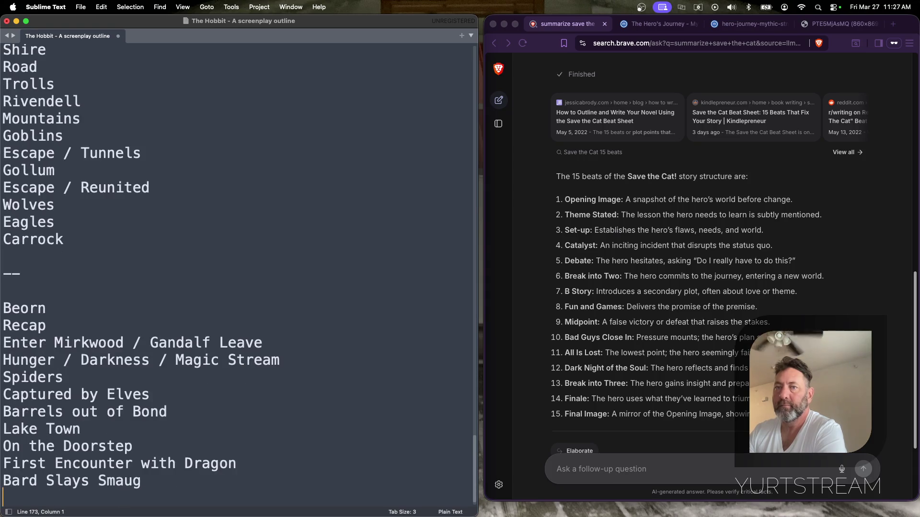
{"action": "key", "text": "Return"}
{"action": "type", "text": "--"}
{"action": "key", "text": "Up"}
{"action": "key", "text": "Up"}
{"action": "key", "text": "Up"}
{"action": "key", "text": "Up"}
{"action": "key", "text": "Up"}
{"action": "key", "text": "super+Left"}
{"action": "key", "text": "shift+End"}
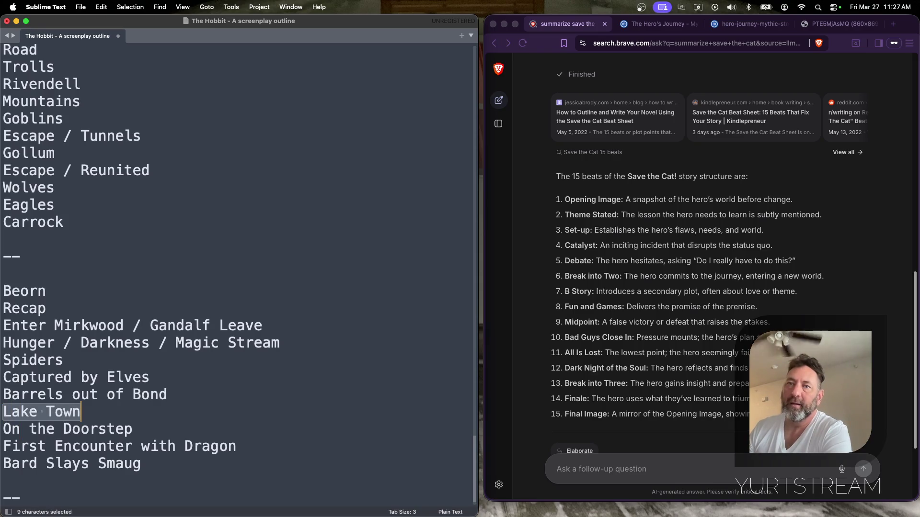
{"action": "key", "text": "Up"}
{"action": "key", "text": "Up"}
{"action": "key", "text": "Up"}
{"action": "key", "text": "Up"}
{"action": "key", "text": "Up"}
- Step through the second section's beats to review them, selecting Barrels out of Bond
{"action": "key", "text": "Down"}
{"action": "key", "text": "Down"}
{"action": "key", "text": "Down"}
{"action": "key", "text": "Down"}
{"action": "key", "text": "Down"}
{"action": "key", "text": "Down"}
{"action": "key", "text": "Down"}
{"action": "key", "text": "Down"}
{"action": "key", "text": "Down"}
{"action": "key", "text": "Down"}
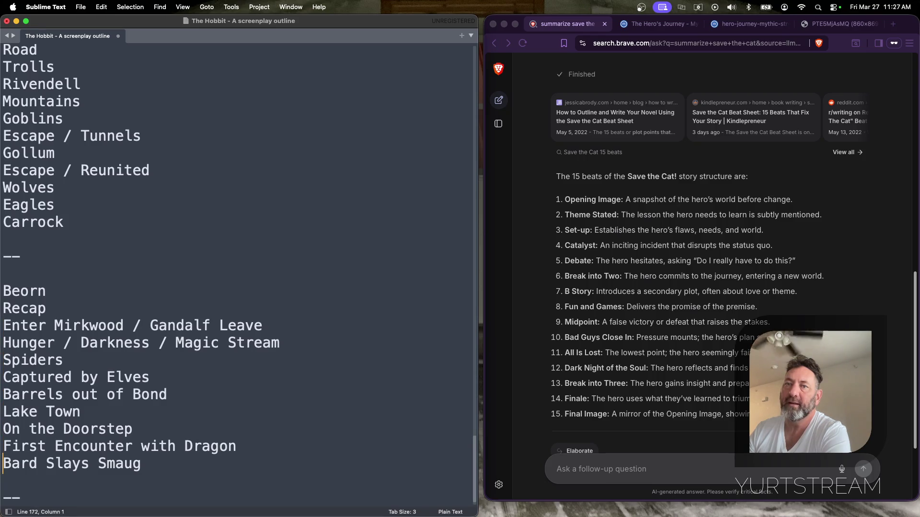
{"action": "key", "text": "Down"}
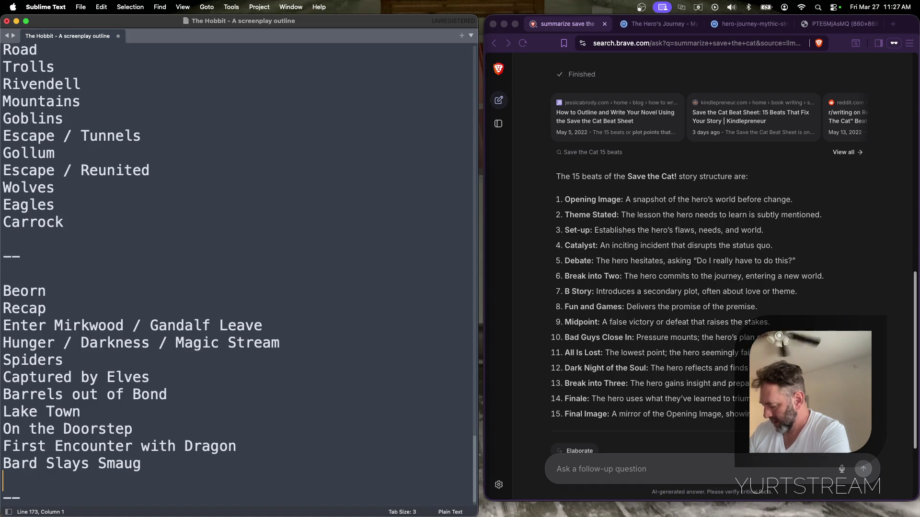
{"action": "key", "text": "shift+Up"}
{"action": "key", "text": "shift+Up"}
{"action": "key", "text": "shift+Up"}
{"action": "key", "text": "shift+Up"}
{"action": "key", "text": "shift+Up"}
{"action": "key", "text": "Left"}
{"action": "key", "text": "shift+Down"}
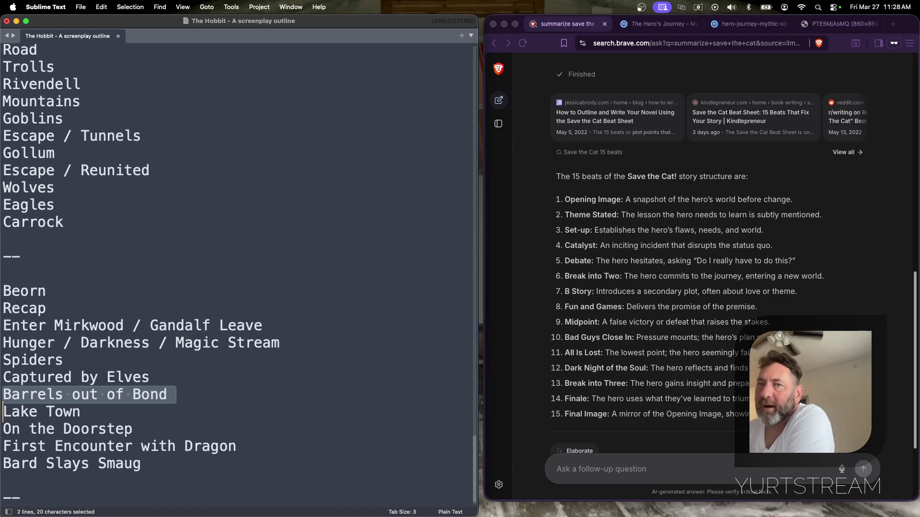
{"action": "key", "text": "Down"}
{"action": "key", "text": "Up"}
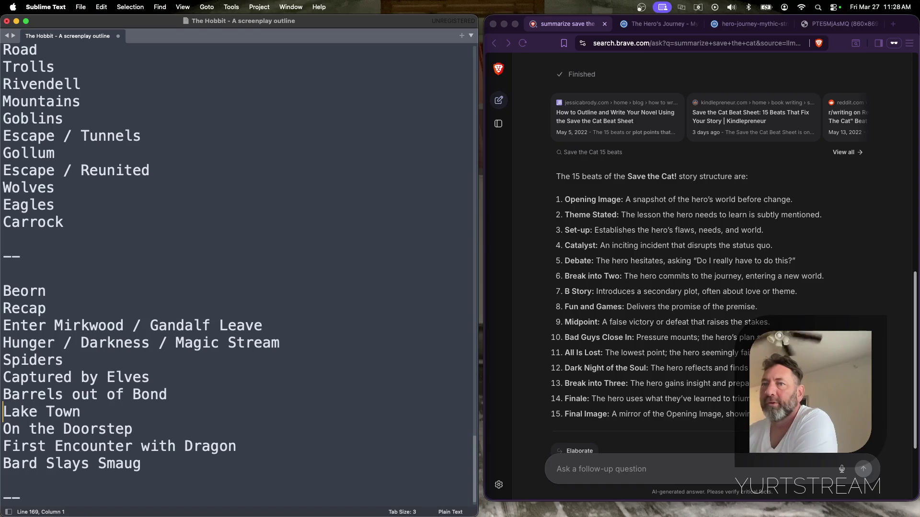
{"action": "key", "text": "shift+Down"}
{"action": "key", "text": "Down"}
{"action": "key", "text": "Up"}
{"action": "key", "text": "Up"}
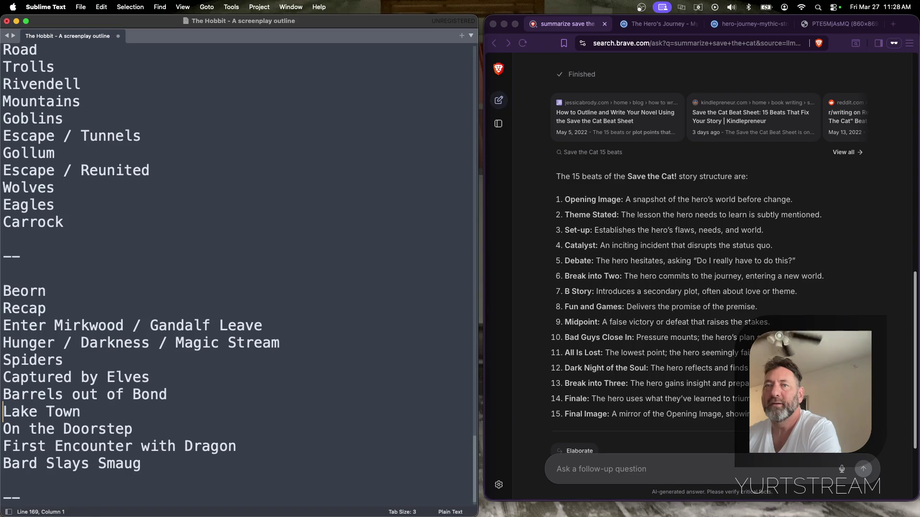
{"action": "key", "text": "shift+Down"}
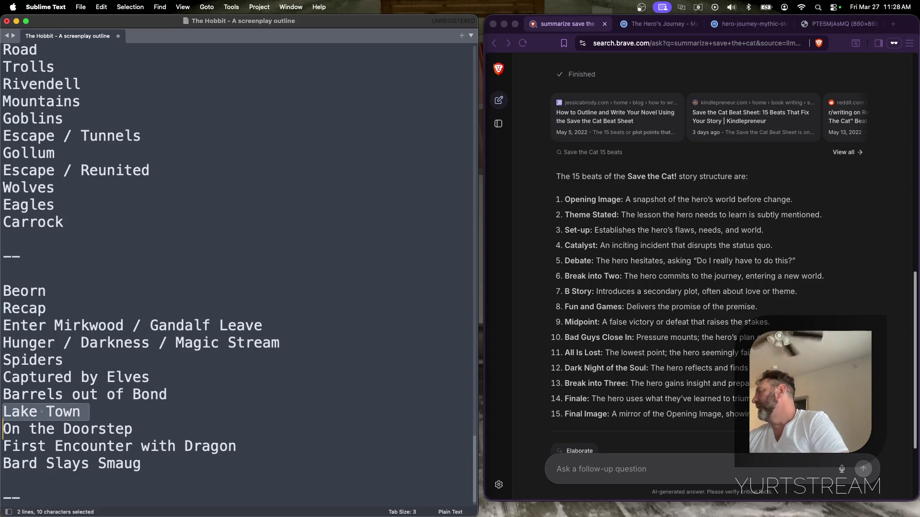
{"action": "key", "text": "Up"}
{"action": "key", "text": "Up"}
{"action": "key", "text": "Up"}
{"action": "key", "text": "Up"}
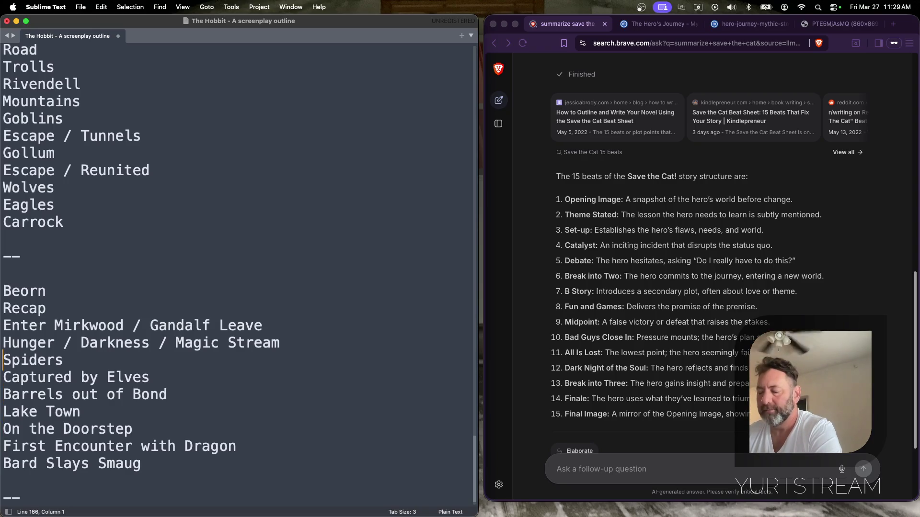
{"action": "key", "text": "shift+Down"}
{"action": "key", "text": "shift+Up"}
{"action": "key", "text": "shift+Down"}
{"action": "key", "text": "Up"}
{"action": "key", "text": "shift+Down"}
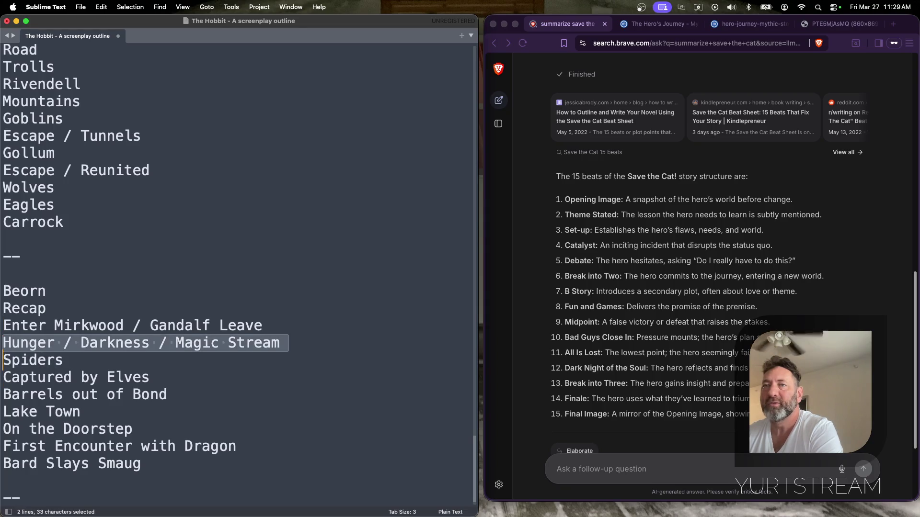
{"action": "key", "text": "Down"}
{"action": "key", "text": "Down"}
{"action": "key", "text": "Down"}
{"action": "key", "text": "Down"}
{"action": "key", "text": "Down"}
{"action": "key", "text": "Down"}
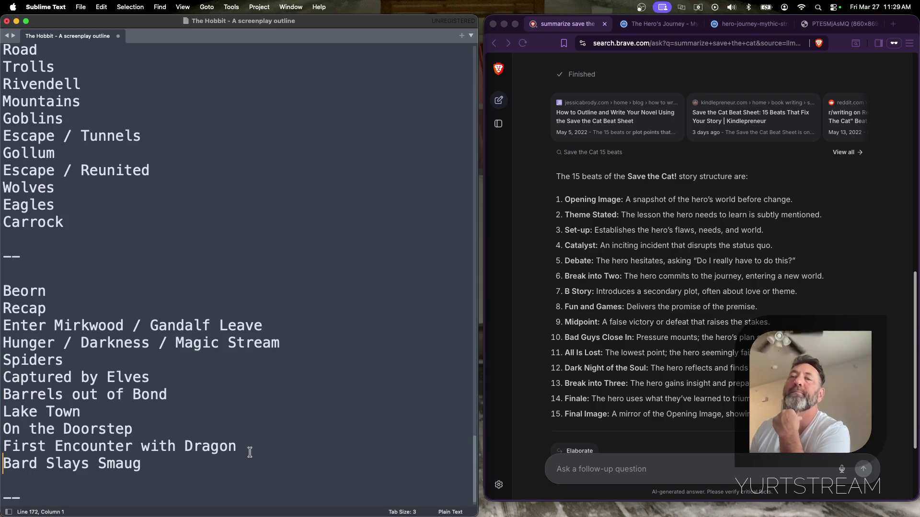
{"action": "left_click", "coordinate": [254, 451]}
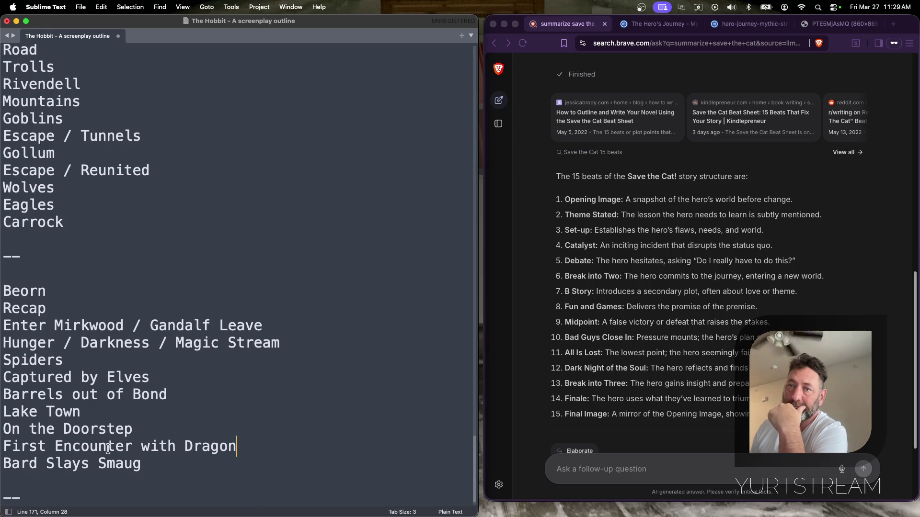
{"action": "mouse_move", "coordinate": [251, 448]}
{"action": "left_mouse_down"}
{"action": "mouse_move", "coordinate": [103, 445]}
{"action": "mouse_move", "coordinate": [3, 429]}
{"action": "left_mouse_up"}
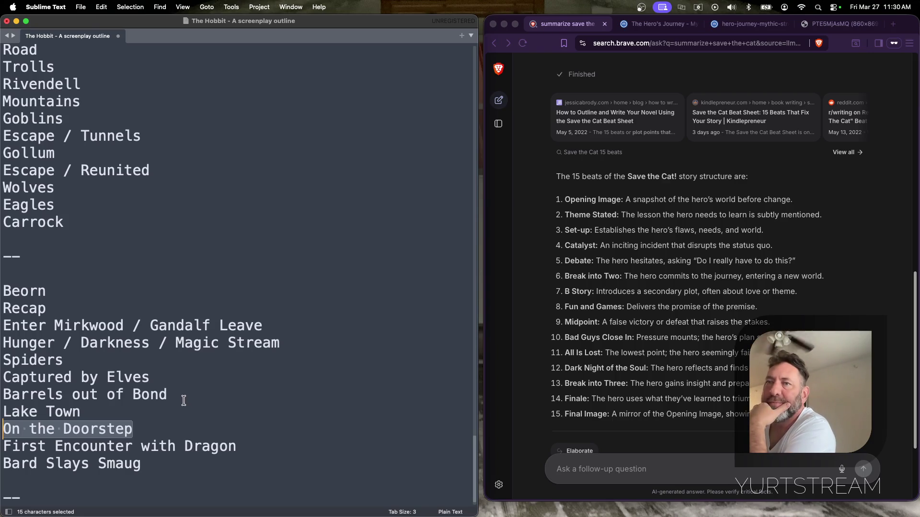
{"action": "left_click_drag", "start_coordinate": [170, 394], "coordinate": [3, 392]}
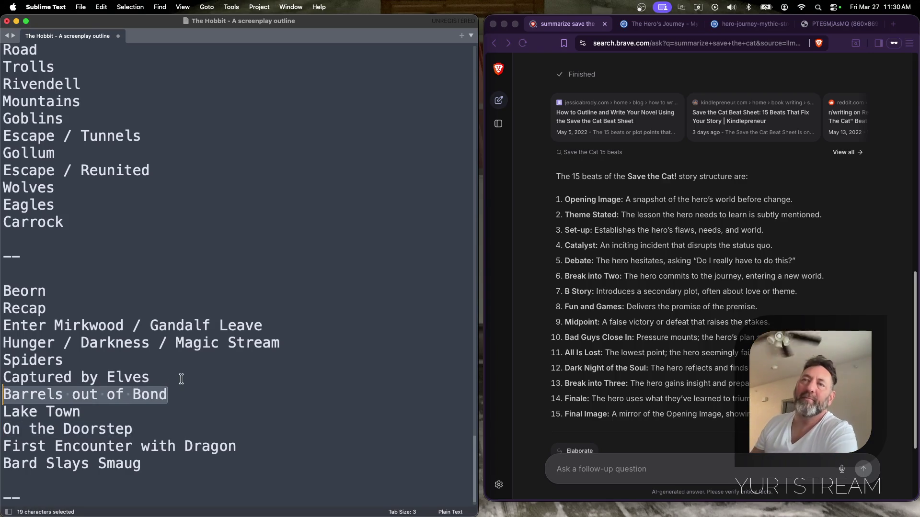
{"action": "left_click_drag", "start_coordinate": [151, 378], "coordinate": [3, 377]}
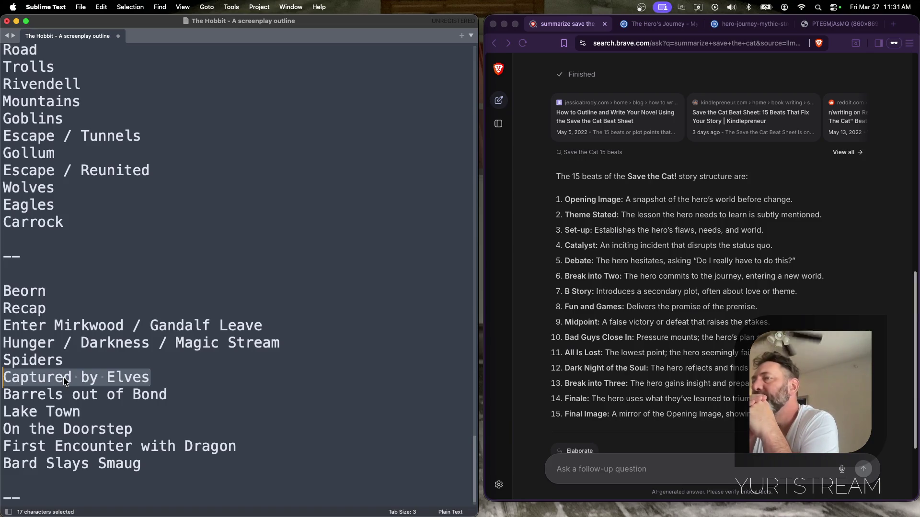
{"action": "key", "text": "Right"}
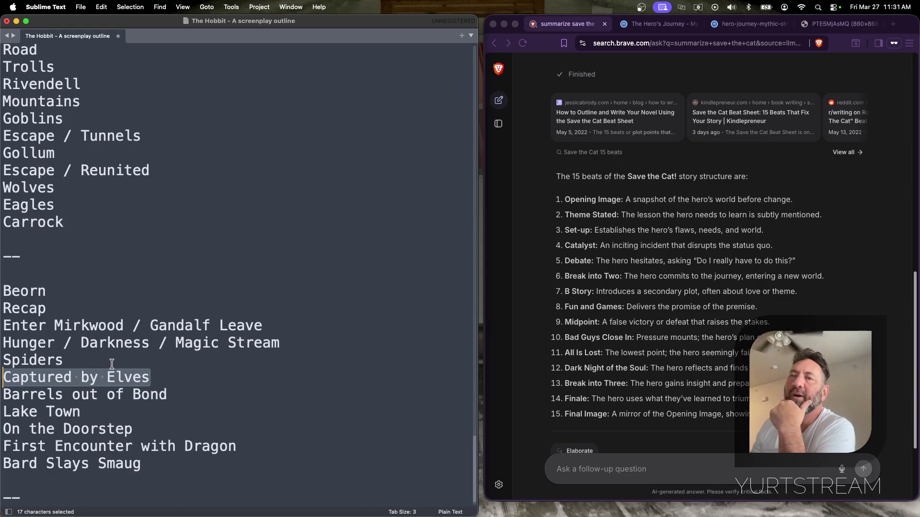
{"action": "left_click_drag", "start_coordinate": [153, 378], "coordinate": [4, 377]}
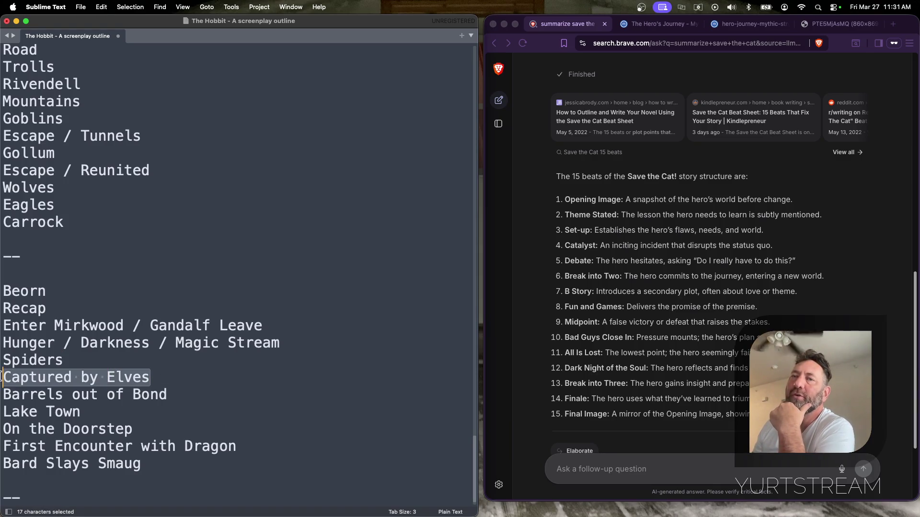
{"action": "left_click", "coordinate": [113, 361]}
{"action": "left_click_drag", "start_coordinate": [114, 360], "coordinate": [4, 360]}
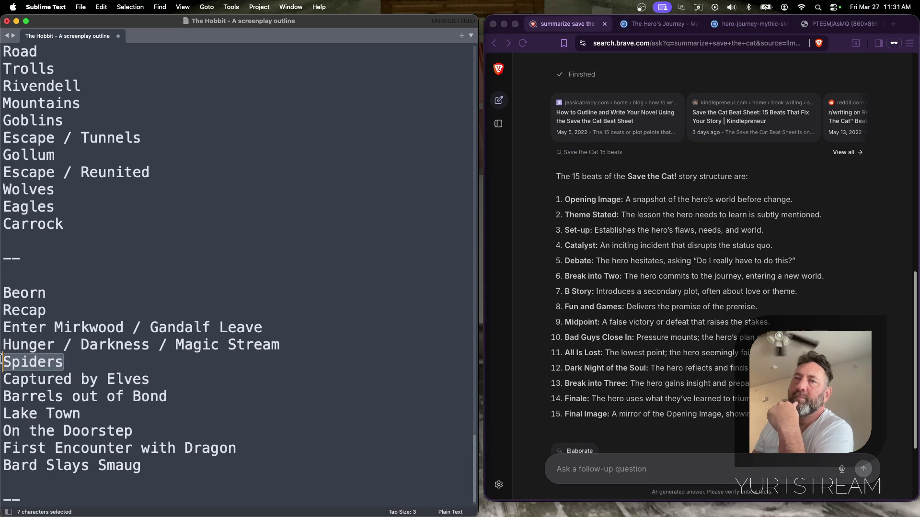
{"action": "scroll", "coordinate": [3, 359], "scroll_direction": "down", "scroll_amount": 1}
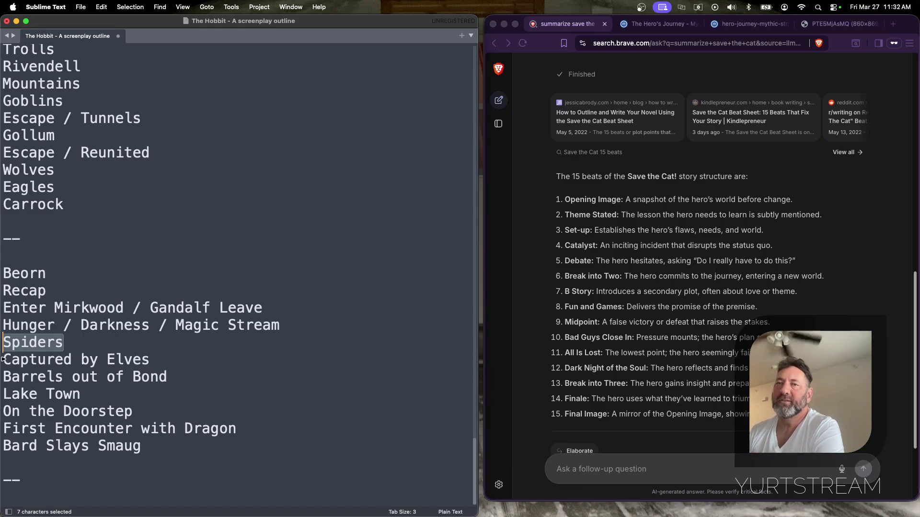
- Join Captured by Elves onto the Spiders line with a ' / ' separator
{"action": "left_click", "coordinate": [54, 360]}
{"action": "key", "text": "Left"}
{"action": "key", "text": "Left"}
{"action": "key", "text": "Left"}
{"action": "key", "text": "Left"}
{"action": "key", "text": "Left"}
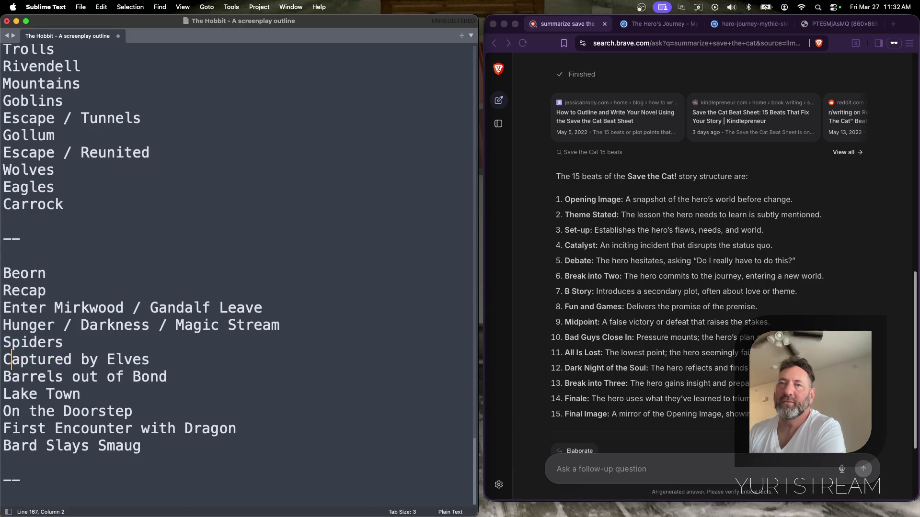
{"action": "key", "text": "Left"}
{"action": "key", "text": "BackSpace"}
{"action": "type", "text": "/"}
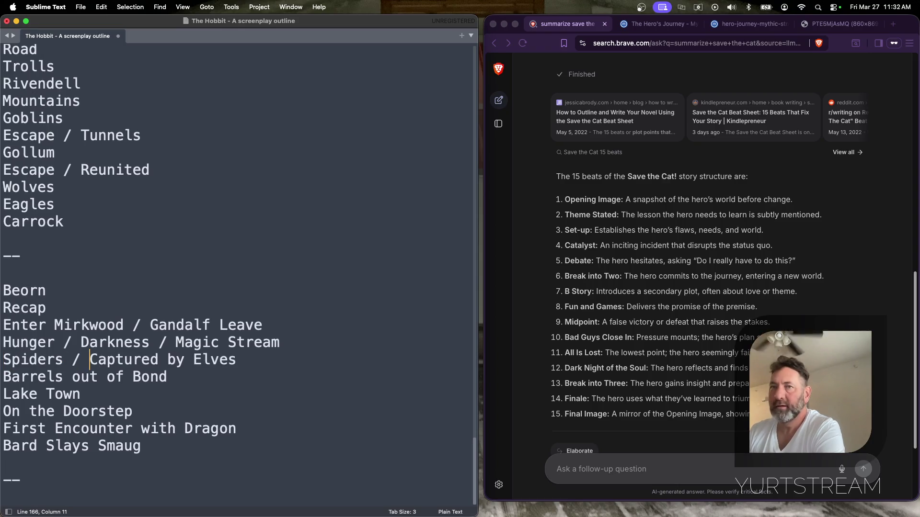
- Append '/ Stag / Arrows /' to the Hunger line, removing the mistaken Eyes
{"action": "key", "text": "Up"}
{"action": "key", "text": "super+Right"}
{"action": "type", "text": "/ Stag / Arrows /"}
{"action": "key", "text": "BackSpace"}
{"action": "key", "text": "BackSpace"}
{"action": "key", "text": "BackSpace"}
{"action": "type", "text": "/ Eyes"}
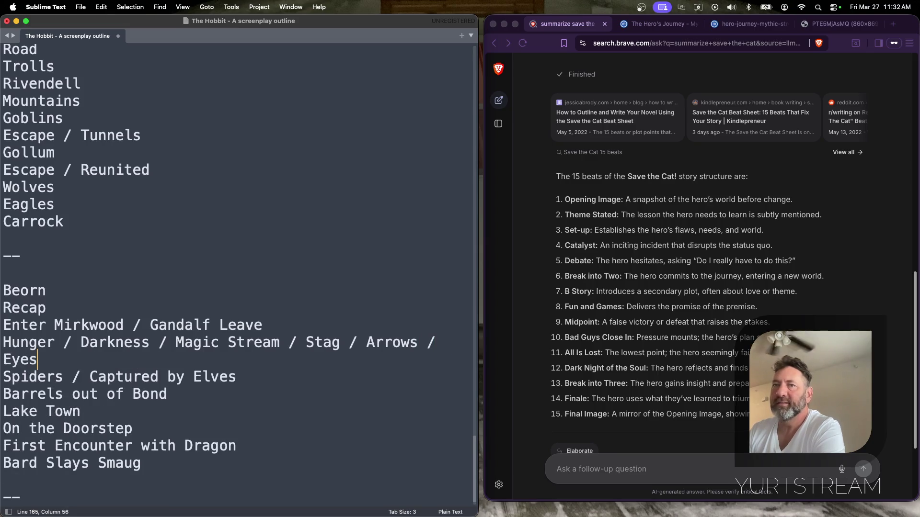
{"action": "key", "text": "super+z"}
{"action": "key", "text": "super+shift+Left"}
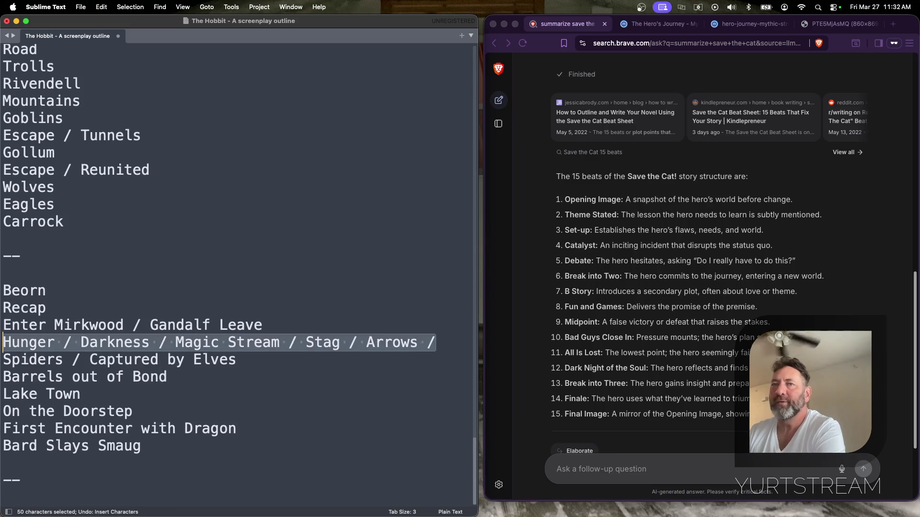
- Review Recap through Lake Town, then join Lake Town onto the Barrels out of Bond line
{"action": "key", "text": "Left"}
{"action": "key", "text": "shift+Up"}
{"action": "key", "text": "Up"}
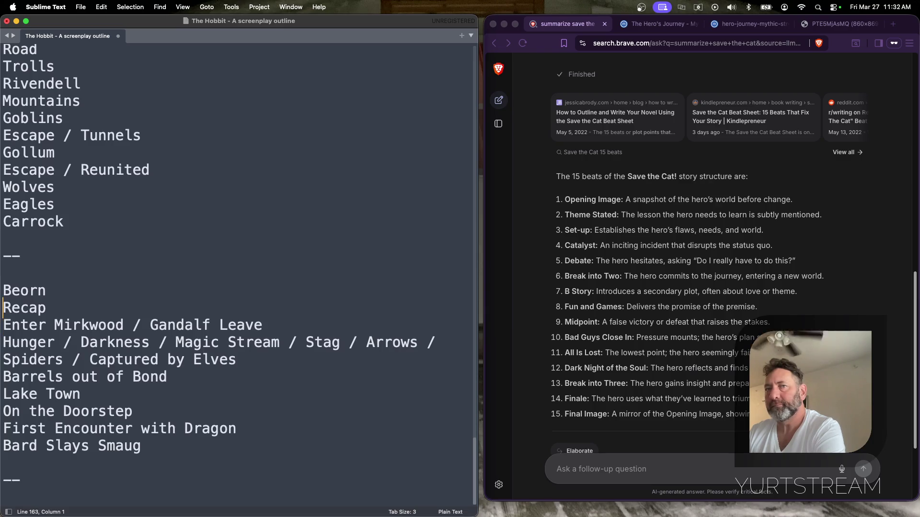
{"action": "key", "text": "Down"}
{"action": "key", "text": "Down"}
{"action": "key", "text": "Down"}
{"action": "key", "text": "Up"}
{"action": "key", "text": "Up"}
{"action": "key", "text": "Up"}
{"action": "key", "text": "shift+Down"}
{"action": "key", "text": "shift+Up"}
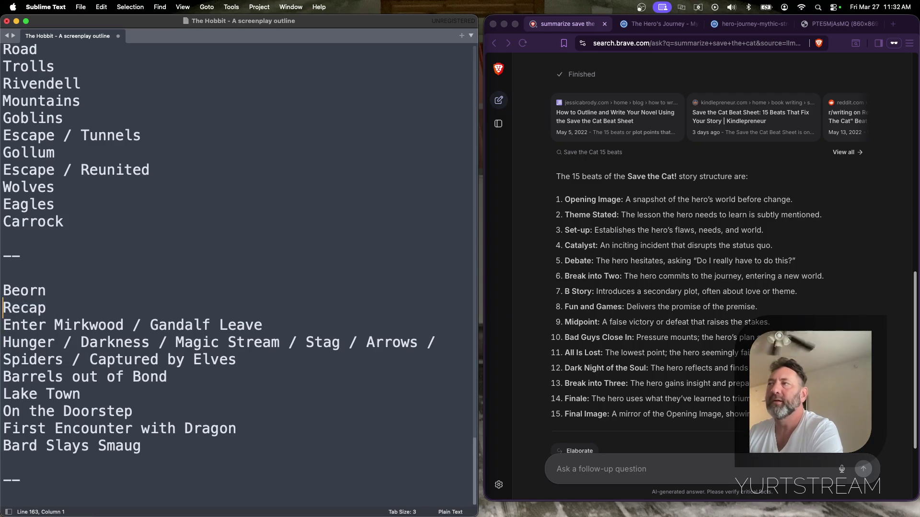
{"action": "key", "text": "Down"}
{"action": "key", "text": "Down"}
{"action": "key", "text": "Down"}
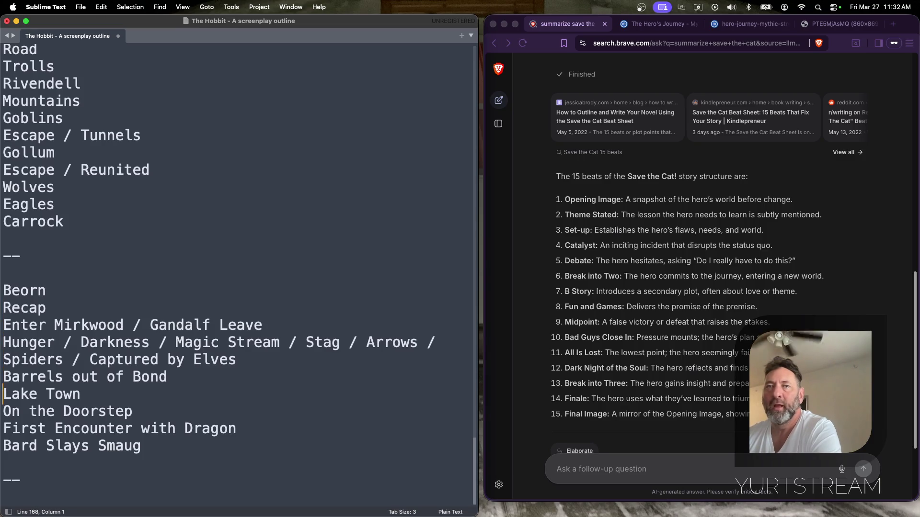
{"action": "key", "text": "Down"}
{"action": "key", "text": "Down"}
{"action": "key", "text": "shift+Up"}
{"action": "key", "text": "shift+Up"}
{"action": "key", "text": "shift+Down"}
{"action": "key", "text": "Down"}
{"action": "key", "text": "Down"}
{"action": "key", "text": "shift+Up"}
{"action": "key", "text": "shift+Up"}
{"action": "key", "text": "Down"}
{"action": "key", "text": "Down"}
{"action": "key", "text": "Down"}
{"action": "key", "text": "Up"}
{"action": "key", "text": "Up"}
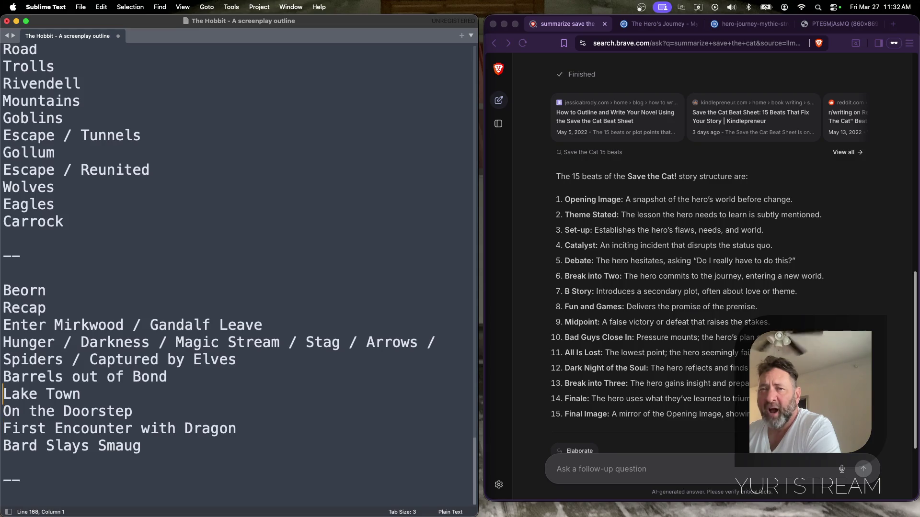
{"action": "key", "text": "BackSpace"}
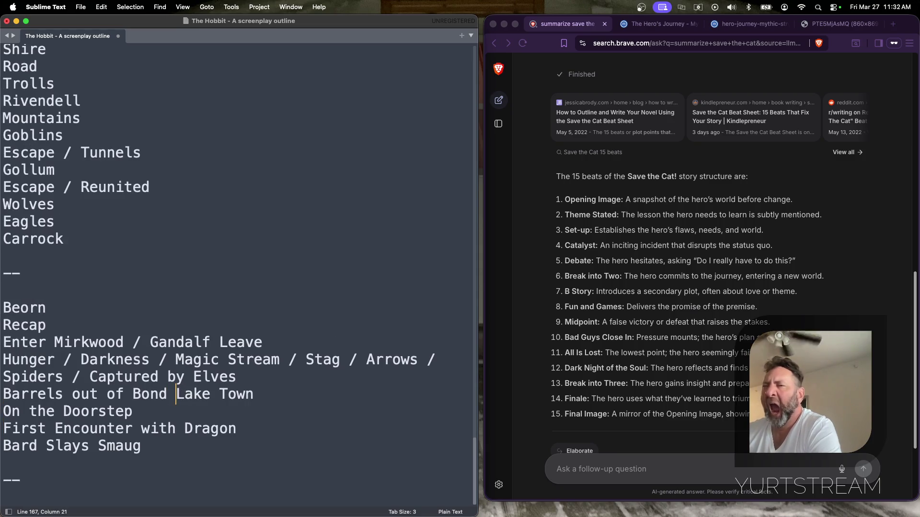
{"action": "type", "text": "/"}
- Prefix 'To the lonely mountain / ' to On the Doorstep and review the section
{"action": "key", "text": "Down"}
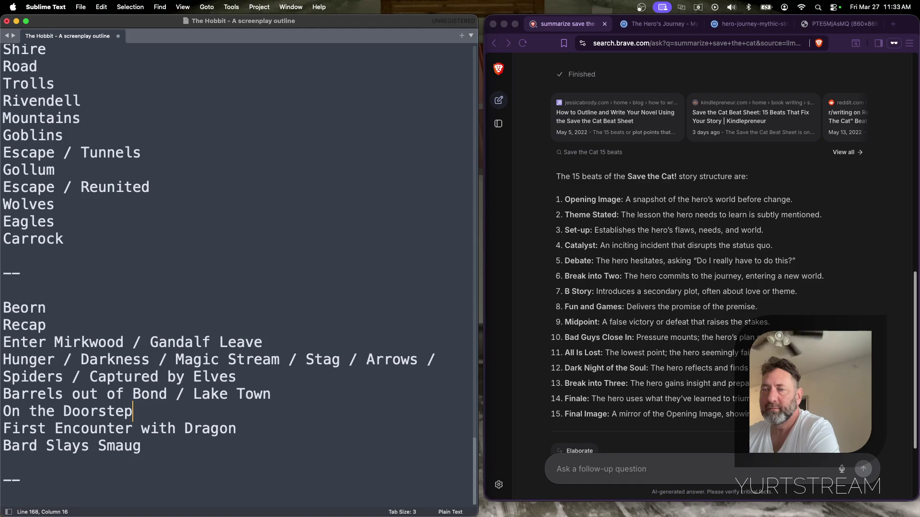
{"action": "key", "text": "super+Left"}
{"action": "type", "text": "To the lonely mou"}
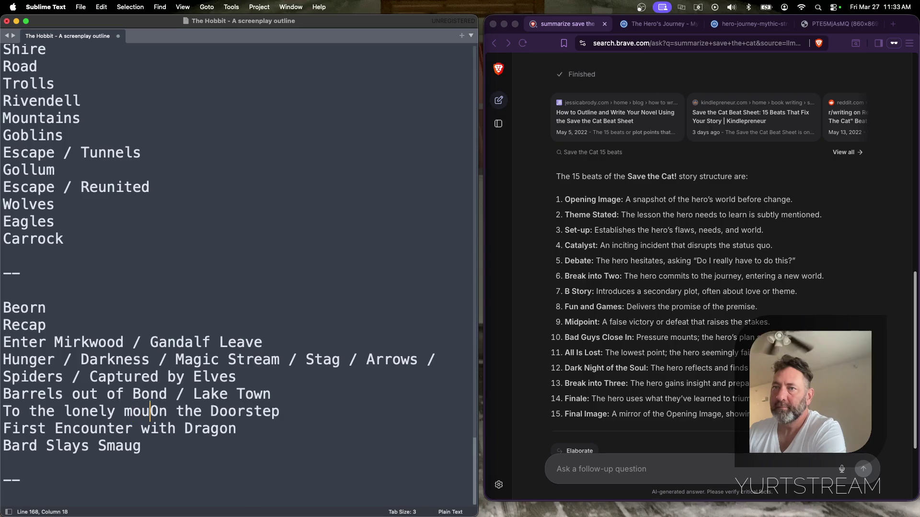
{"action": "type", "text": "nta /"}
{"action": "key", "text": "BackSpace"}
{"action": "key", "text": "BackSpace"}
{"action": "type", "text": "in /"}
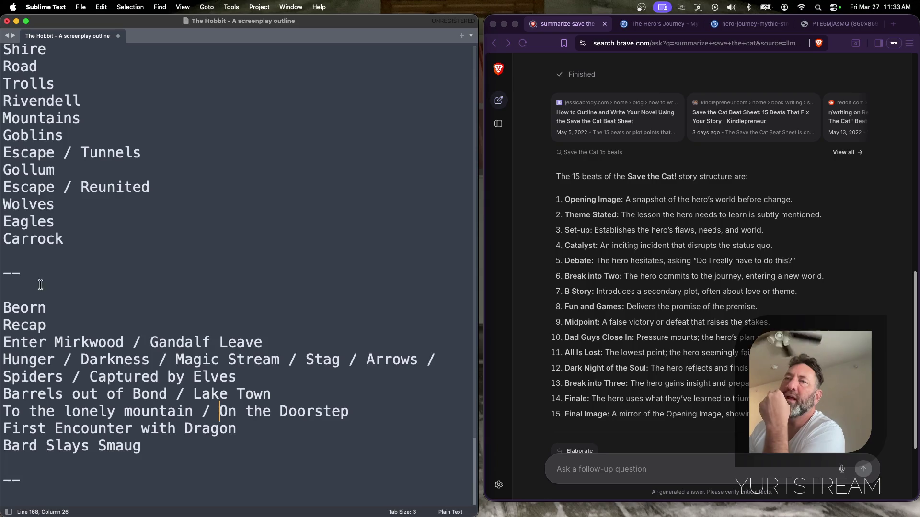
{"action": "mouse_move", "coordinate": [58, 302]}
{"action": "left_mouse_down"}
{"action": "mouse_move", "coordinate": [242, 441]}
{"action": "mouse_move", "coordinate": [33, 399]}
{"action": "mouse_move", "coordinate": [48, 377]}
{"action": "left_mouse_up"}
{"action": "left_click_drag", "start_coordinate": [142, 445], "coordinate": [2, 442]}
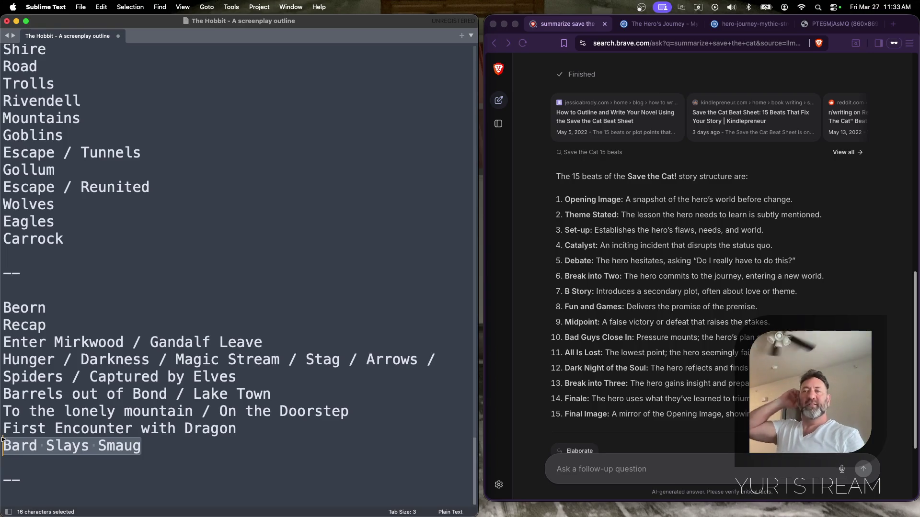
- Add Refugees after Bard Slays Smaug and move past the -- divider
{"action": "key", "text": "Down"}
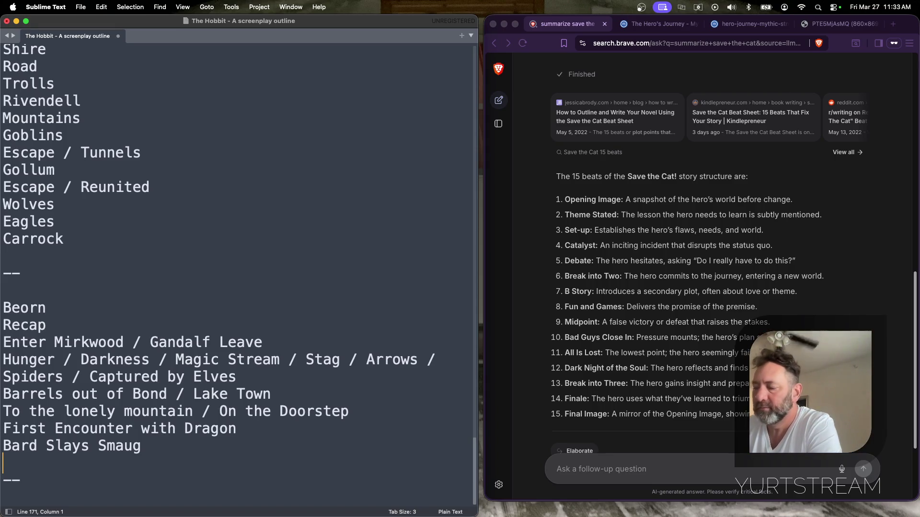
{"action": "type", "text": "Refugees"}
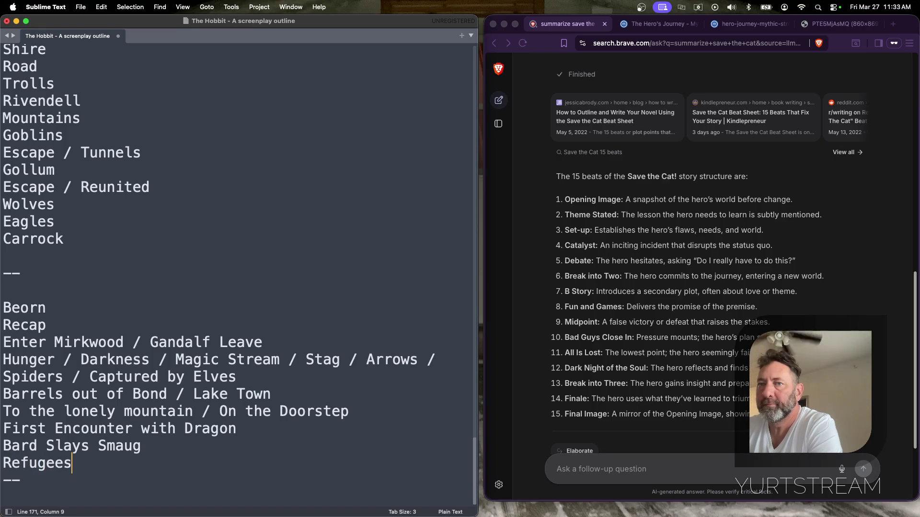
{"action": "key", "text": "Return"}
{"action": "key", "text": "Down"}
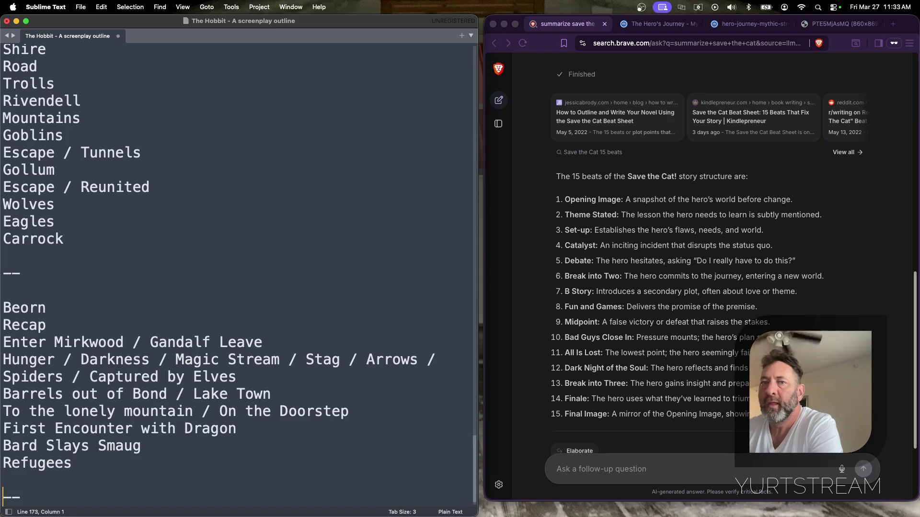
{"action": "key", "text": "Down"}
{"action": "key", "text": "Down"}
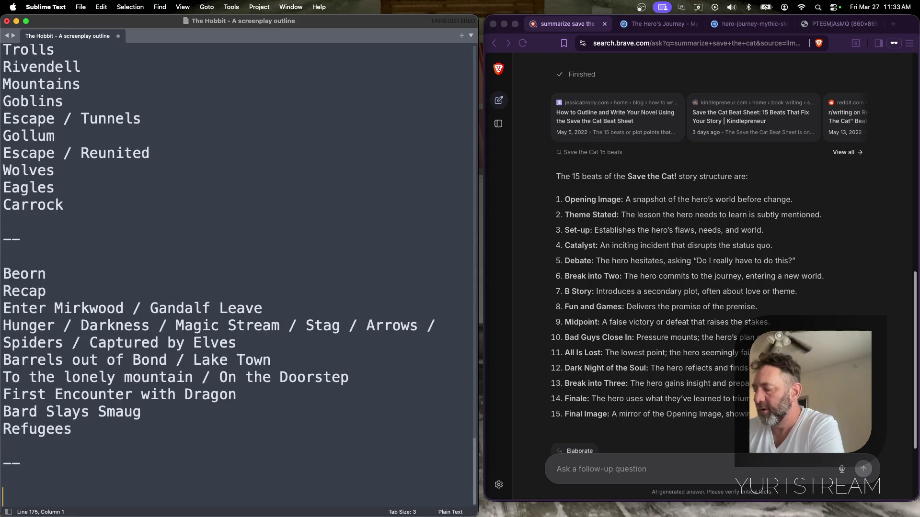
{"action": "type", "text": "Dwarves exploring Lonely Mu"}
- Write 'Dwarves exploring Lonely Mountain (Not at home)' to open the third section
{"action": "key", "text": "BackSpace"}
{"action": "type", "text": "ount ("}
{"action": "key", "text": "BackSpace"}
{"action": "key", "text": "BackSpace"}
{"action": "type", "text": "ain (Not at home)"}
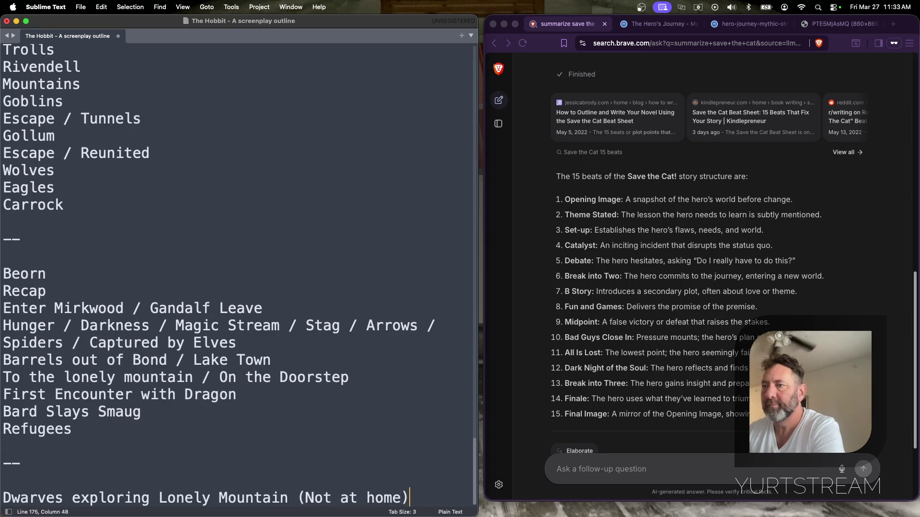
{"action": "key", "text": "Return"}
{"action": "key", "text": "Return"}
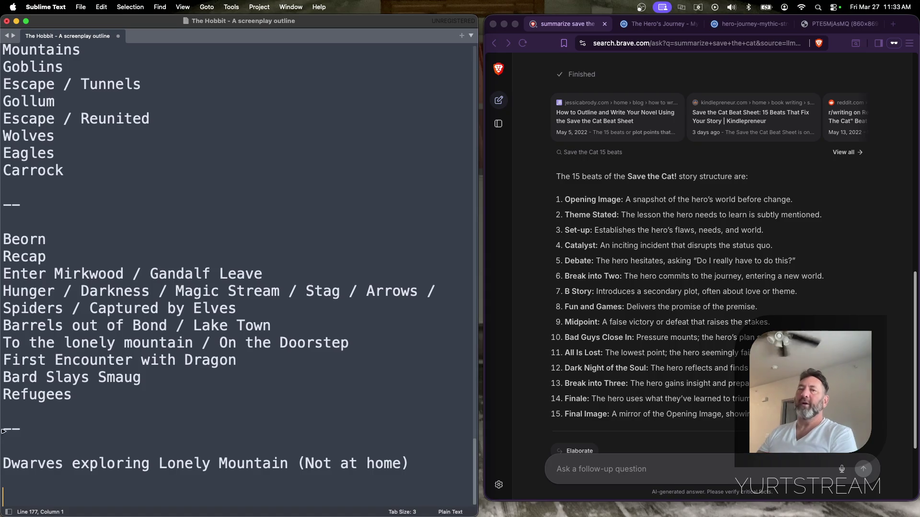
{"action": "left_click_drag", "start_coordinate": [29, 411], "coordinate": [155, 358]}
{"action": "mouse_move", "coordinate": [75, 222]}
{"action": "left_mouse_down"}
{"action": "mouse_move", "coordinate": [207, 368]}
{"action": "mouse_move", "coordinate": [44, 345]}
{"action": "left_mouse_up"}
{"action": "left_click", "coordinate": [209, 375]}
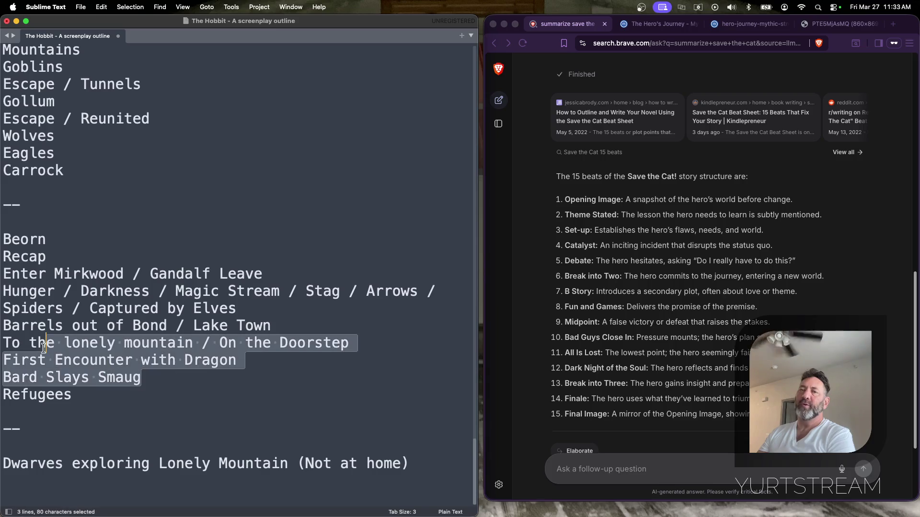
{"action": "left_click_drag", "start_coordinate": [97, 399], "coordinate": [12, 395]}
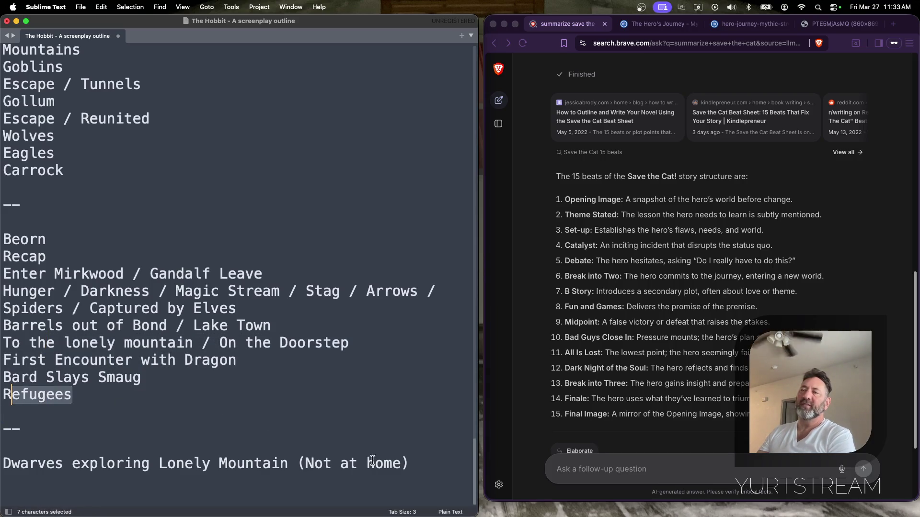
{"action": "left_click", "coordinate": [410, 463]}
{"action": "left_click", "coordinate": [3, 467], "text": "shift"}
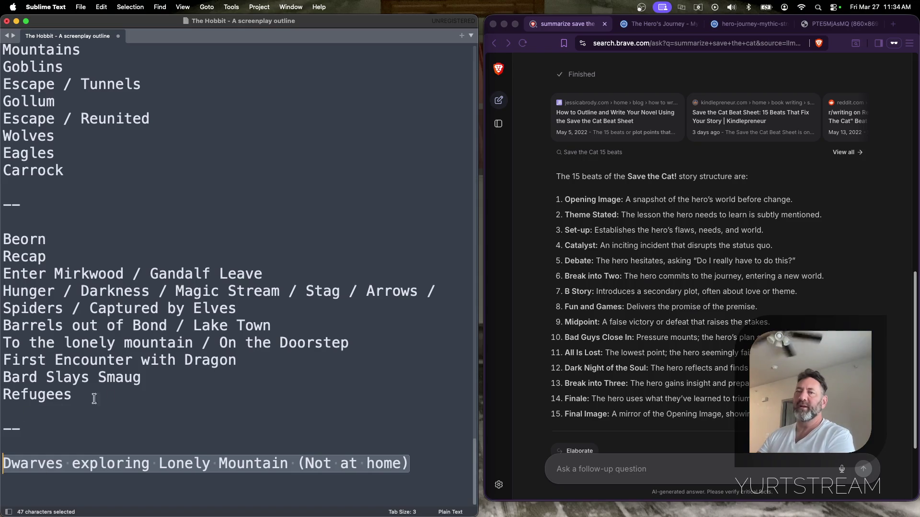
{"action": "left_click_drag", "start_coordinate": [114, 397], "coordinate": [3, 380]}
{"action": "left_click", "coordinate": [54, 390]}
{"action": "left_click_drag", "start_coordinate": [86, 394], "coordinate": [2, 394]}
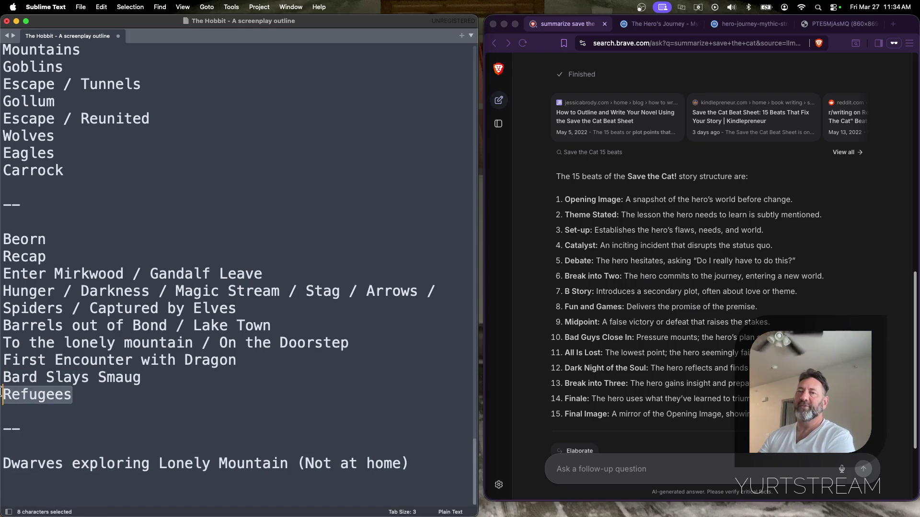
{"action": "left_click", "coordinate": [109, 402]}
{"action": "left_click", "coordinate": [104, 406]}
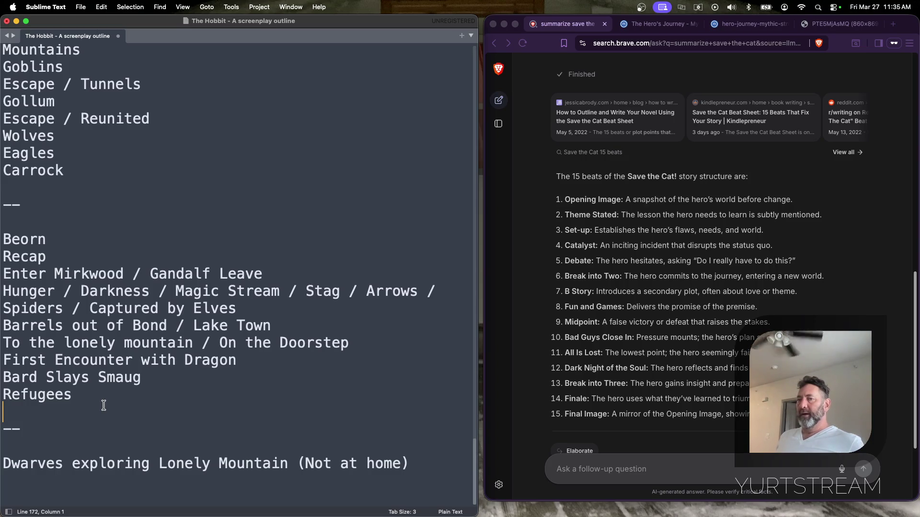
{"action": "key", "text": "Down"}
{"action": "key", "text": "Down"}
{"action": "key", "text": "Down"}
{"action": "key", "text": "Down"}
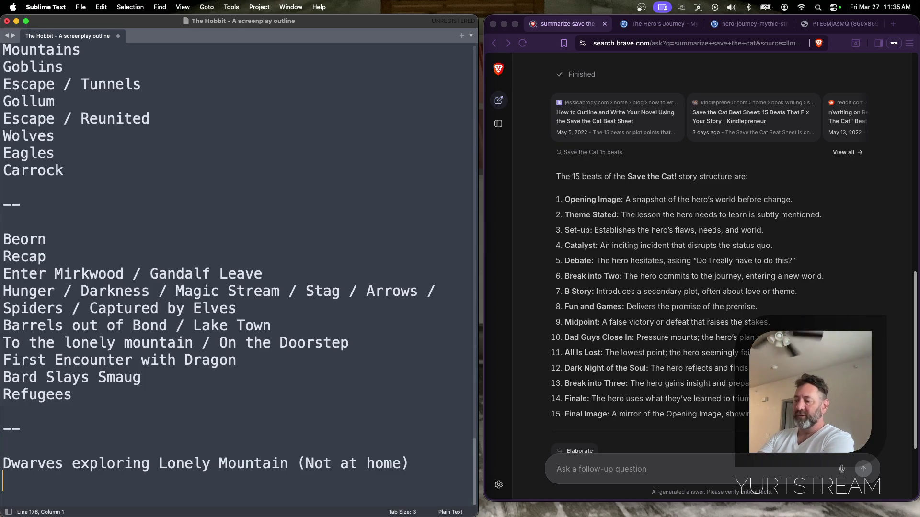
{"action": "type", "text": "Ravweb=="}
- Replace the abandoned Raven hill beat with 'Wood elves and men march to mountain'
{"action": "key", "text": "BackSpace"}
{"action": "key", "text": "BackSpace"}
{"action": "key", "text": "BackSpace"}
{"action": "key", "text": "BackSpace"}
{"action": "key", "text": "BackSpace"}
{"action": "type", "text": "en hill"}
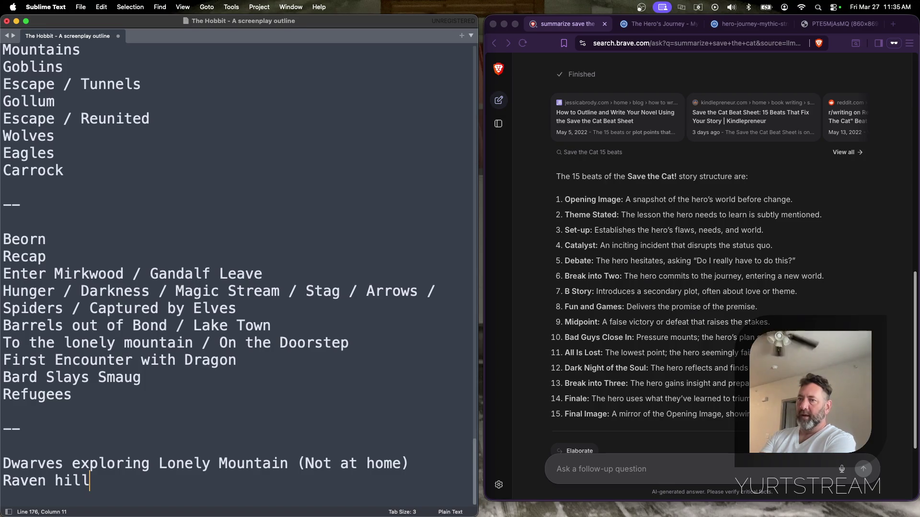
{"action": "key", "text": "super+shift+Left"}
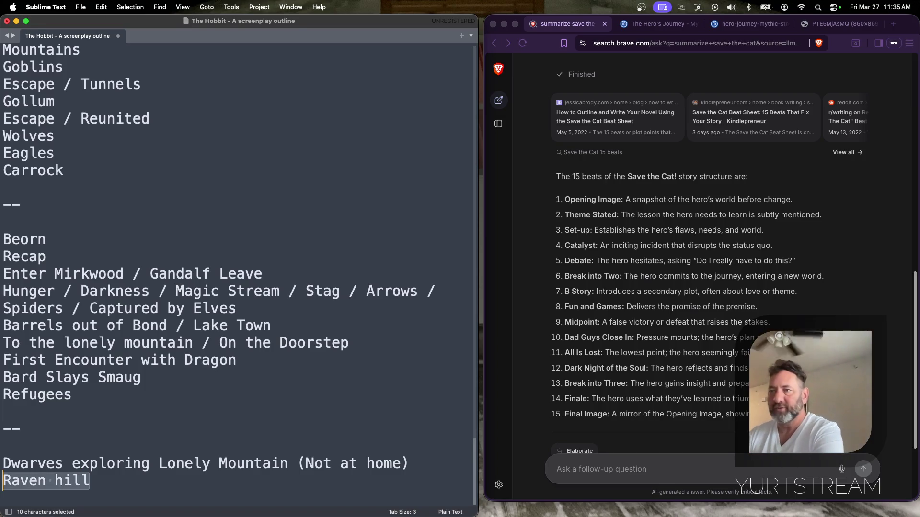
{"action": "key", "text": "BackSpace"}
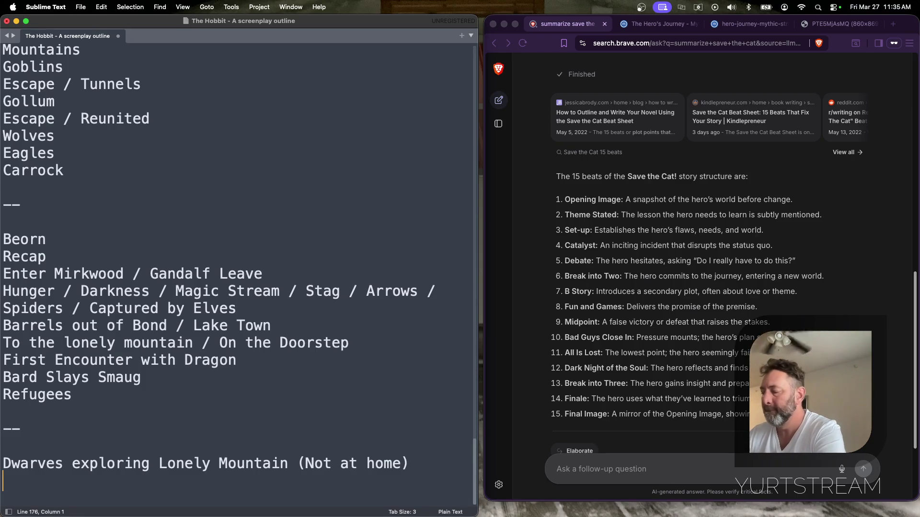
{"action": "type", "text": "Wood el"}
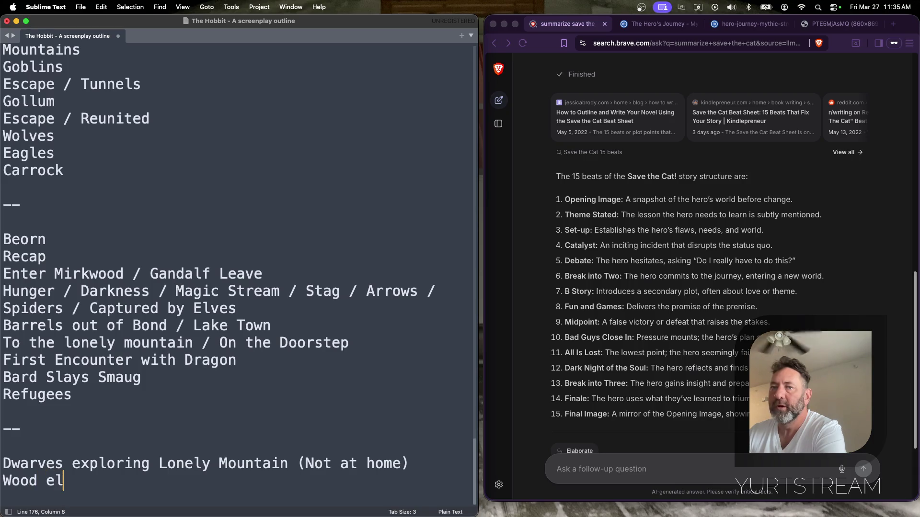
{"action": "type", "text": "ves and men"}
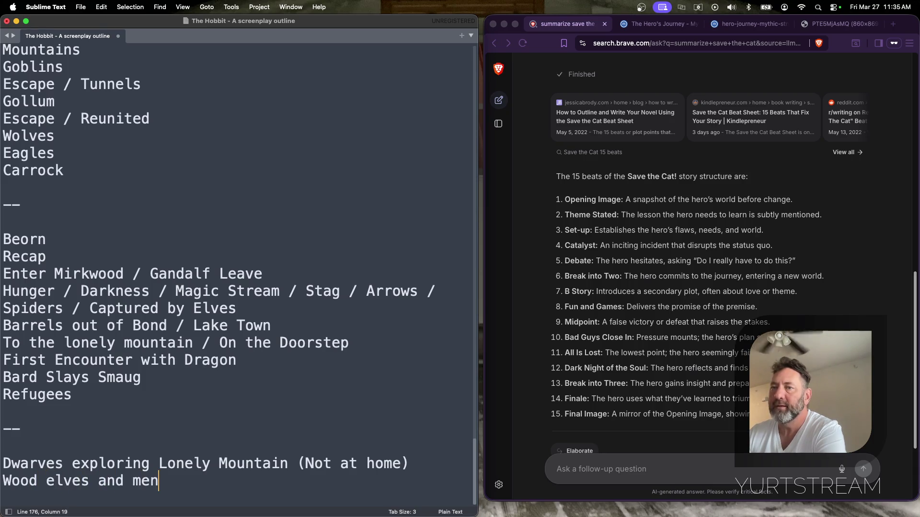
{"action": "type", "text": " march to mountain"}
{"action": "key", "text": "Return"}
{"action": "key", "text": "shift+Up"}
{"action": "key", "text": "shift+Up"}
{"action": "key", "text": "Down"}
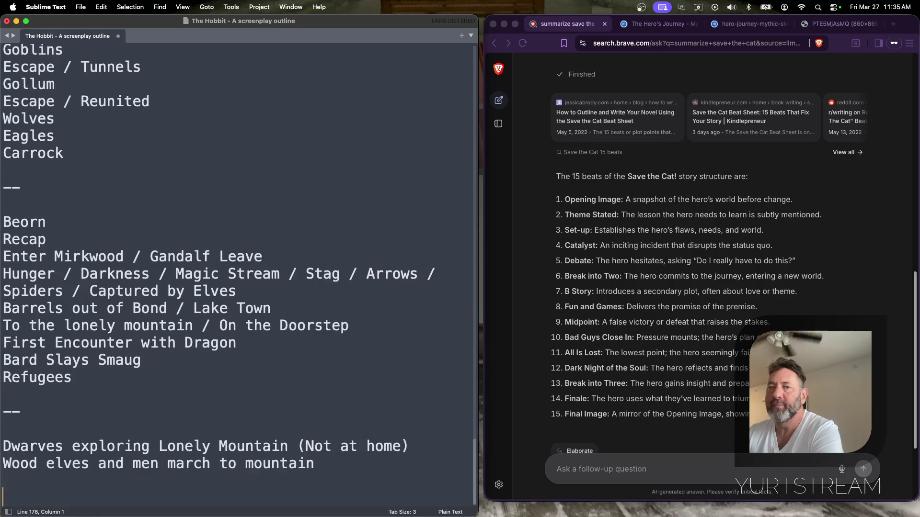
{"action": "type", "text": "Parley"}
- Write 'Parley / Seige / Galdalf Returns' as one line, correcting stray line breaks
{"action": "key", "text": "Return"}
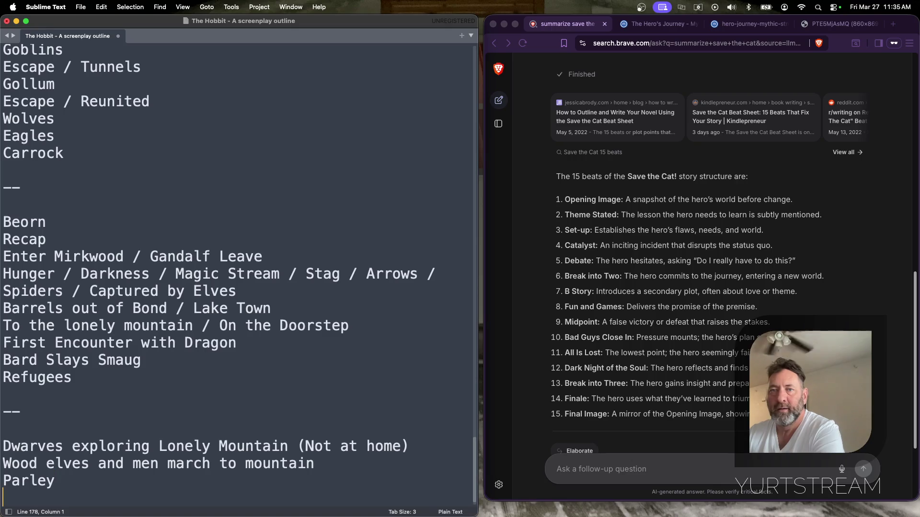
{"action": "key", "text": "BackSpace"}
{"action": "type", "text": "/ Seige"}
{"action": "key", "text": "Return"}
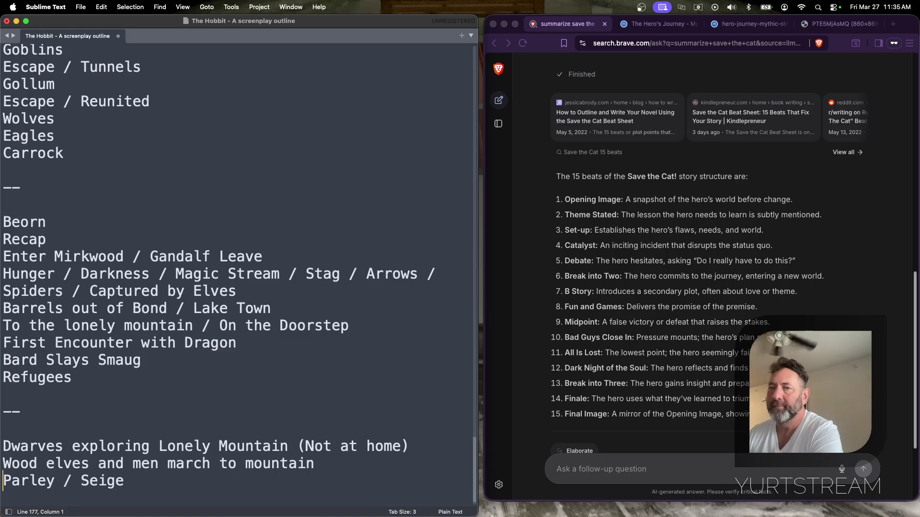
{"action": "key", "text": "BackSpace"}
{"action": "type", "text": "/ Galdan"}
{"action": "key", "text": "BackSpace"}
{"action": "type", "text": "lf Returns"}
{"action": "key", "text": "Return"}
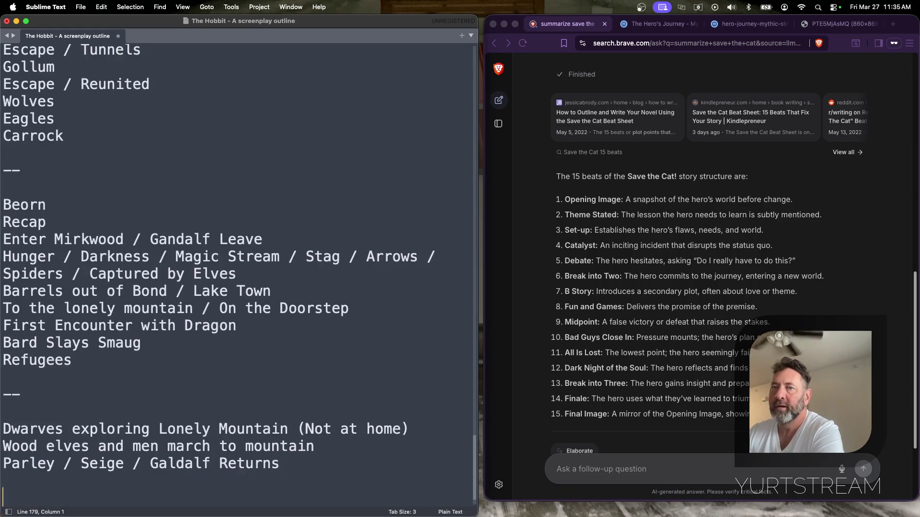
- Add the final 'Arkenstone' beat on its own line
{"action": "key", "text": "shift+Up"}
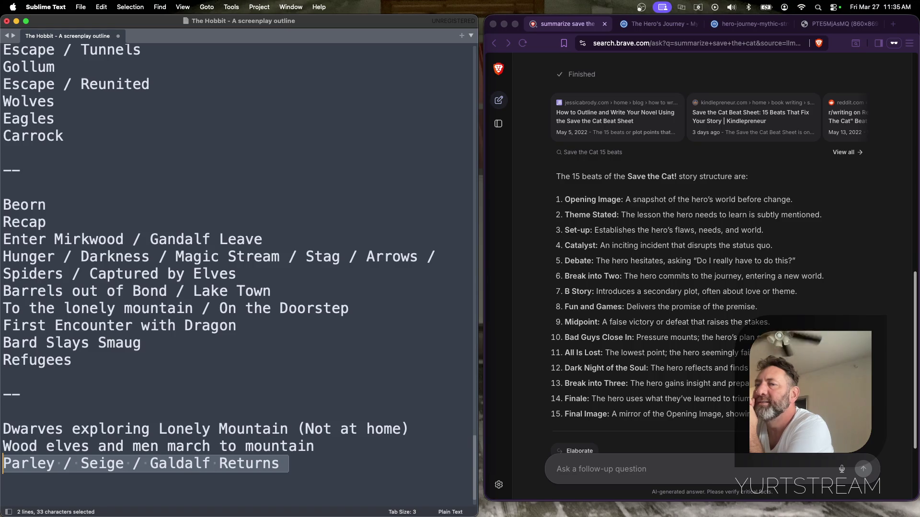
{"action": "key", "text": "Right"}
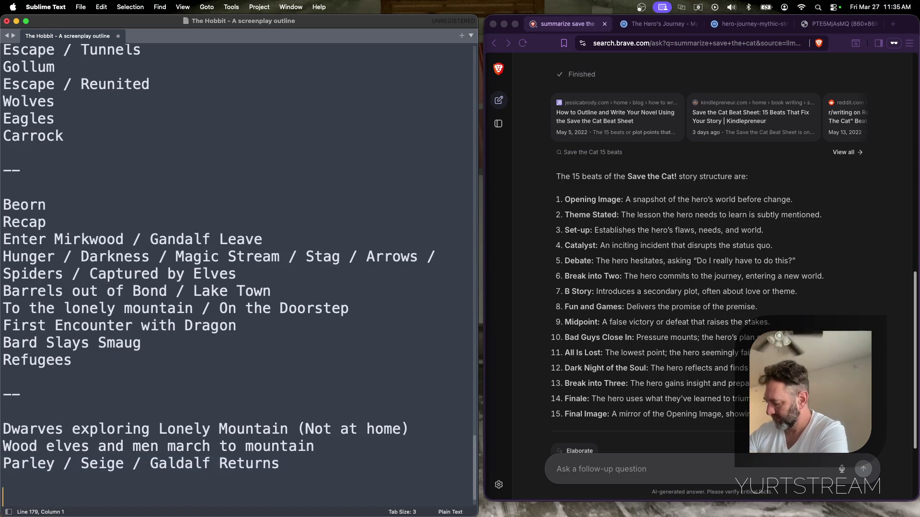
{"action": "type", "text": "Arkenstone"}
{"action": "key", "text": "Return"}
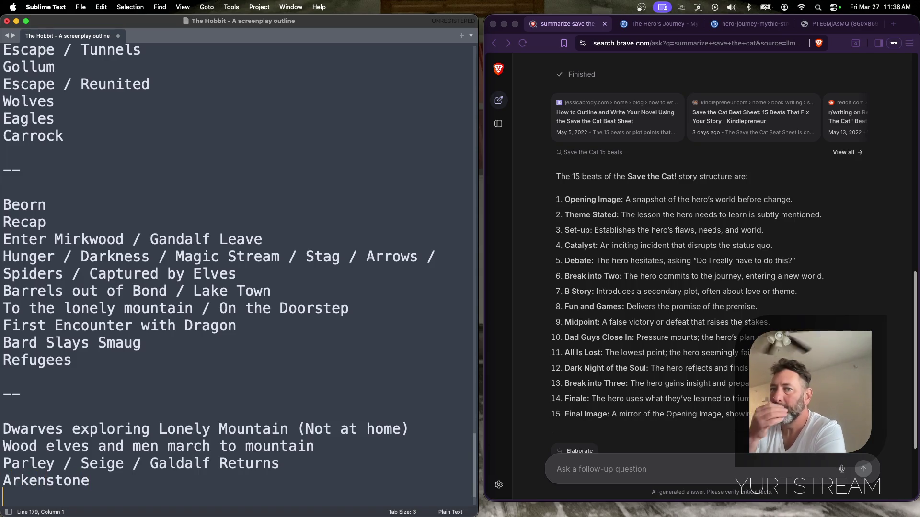